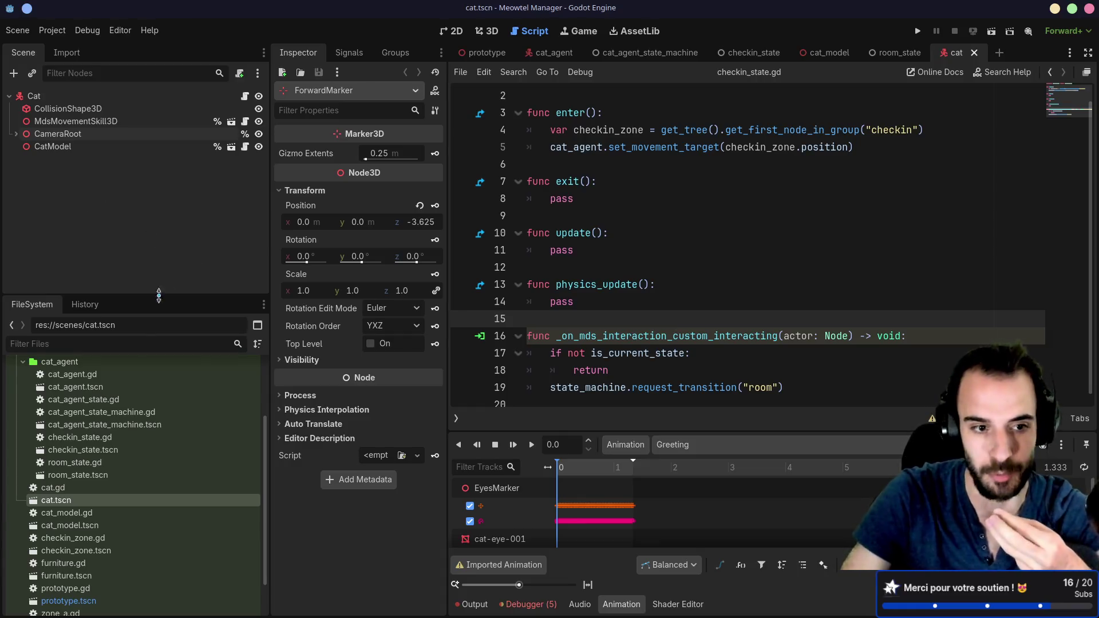
# Drag mds_interact_skill_3d.tscn from addons/mds_lib/skills/interact onto the Cat node, then open Project Settings
pyautogui.scroll(8, 86, 458)
pyautogui.click(21, 406)
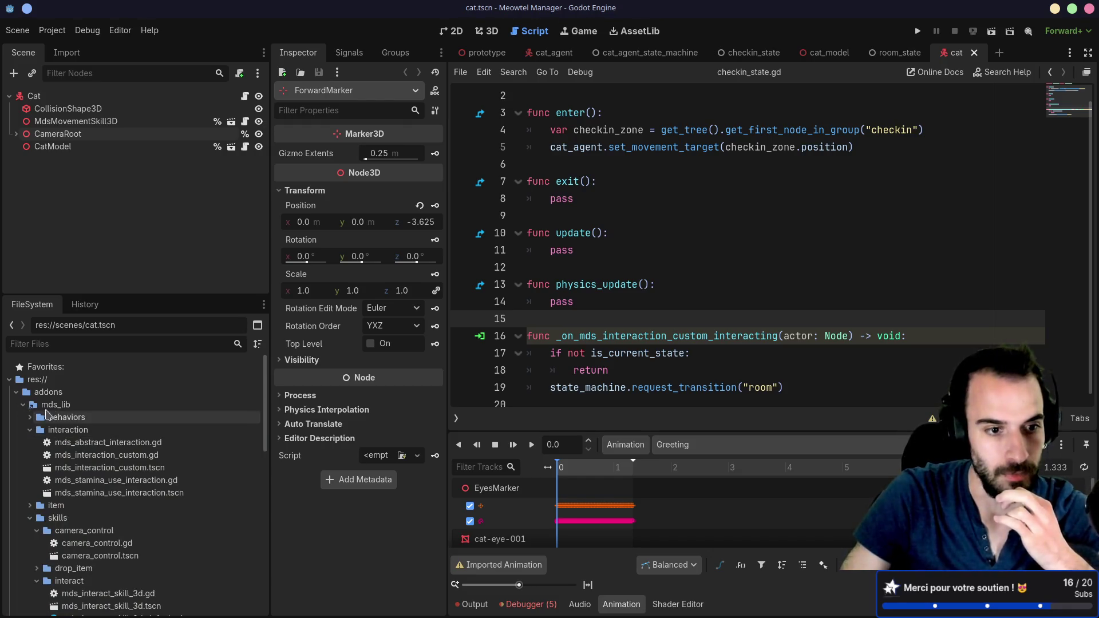
pyautogui.click(30, 431)
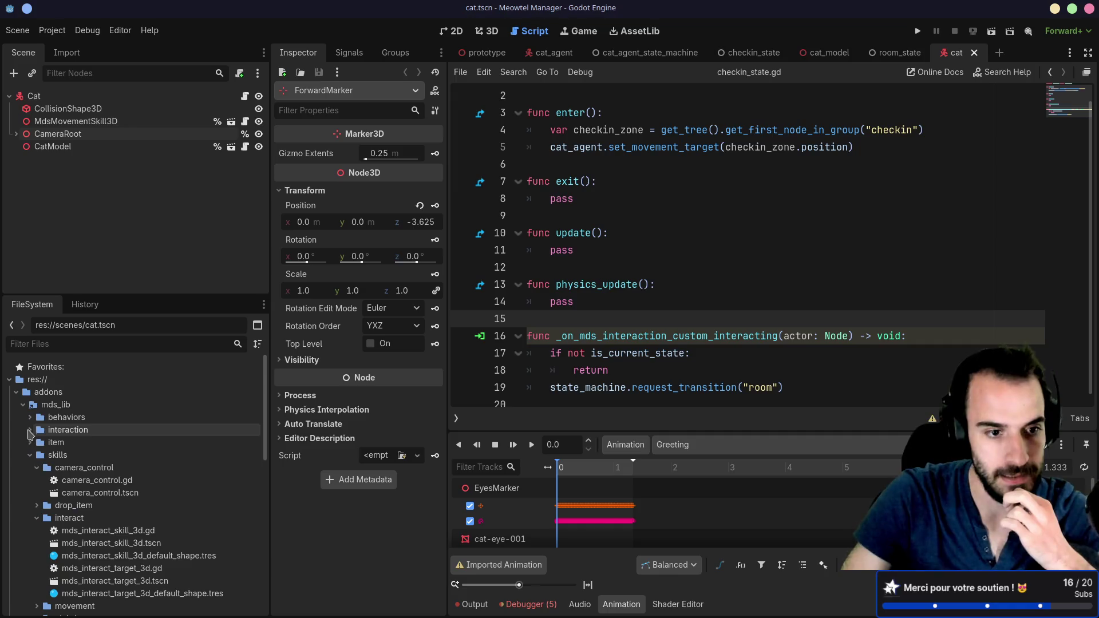
pyautogui.scroll(-2, 95, 496)
pyautogui.scroll(-2, 96, 502)
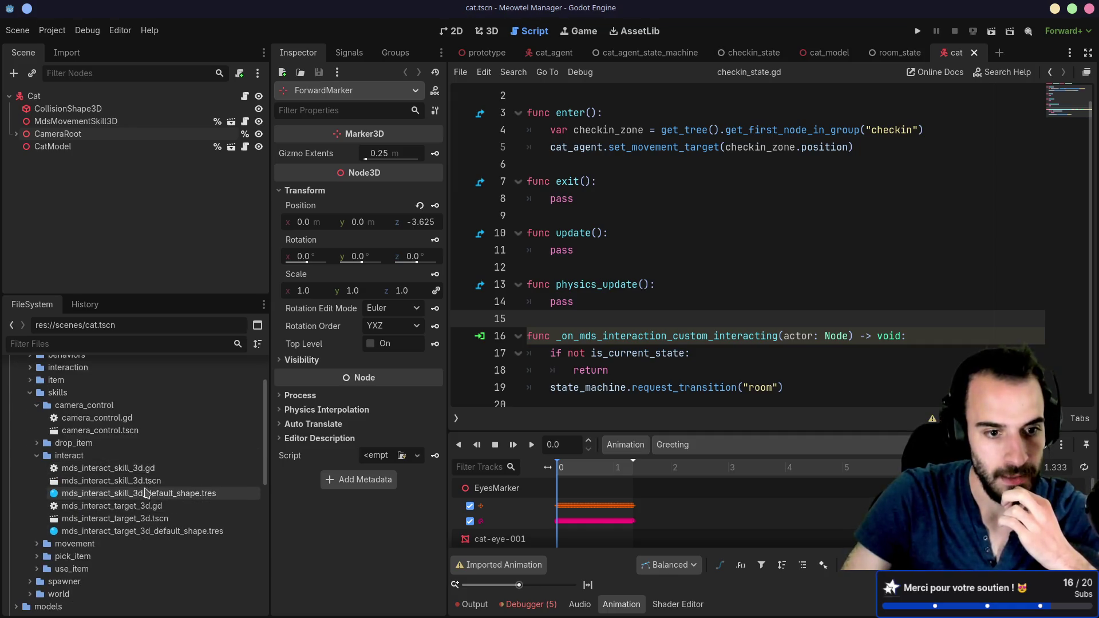
pyautogui.click(148, 520)
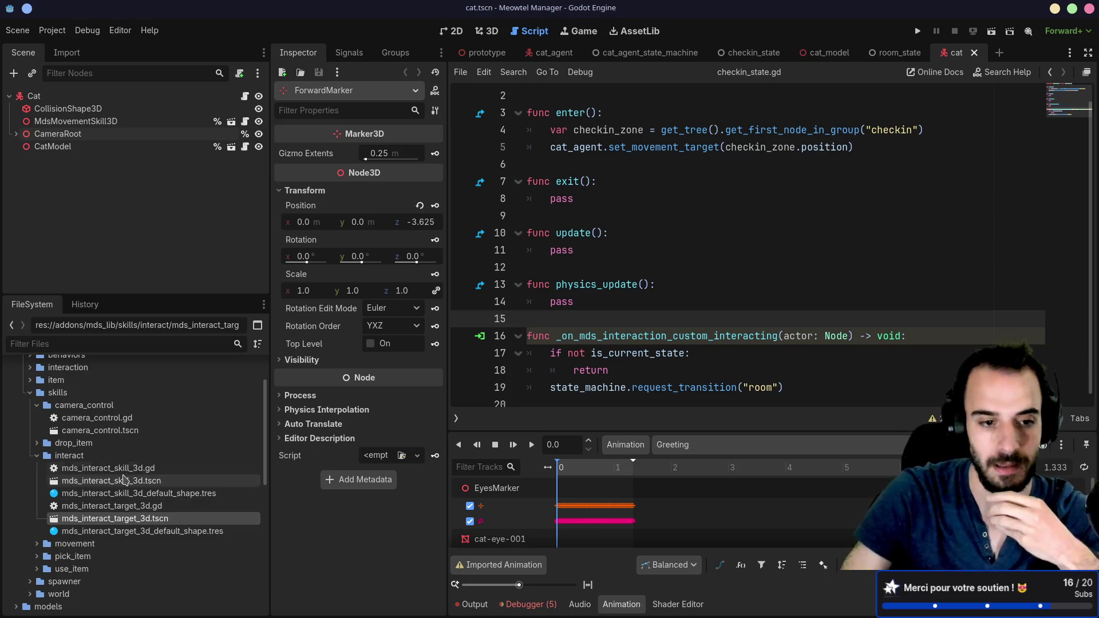
pyautogui.click(141, 482)
pyautogui.moveTo(122, 484)
pyautogui.mouseDown()
pyautogui.moveTo(66, 97)
pyautogui.moveTo(395, 154)
pyautogui.moveTo(583, 167)
pyautogui.mouseUp()
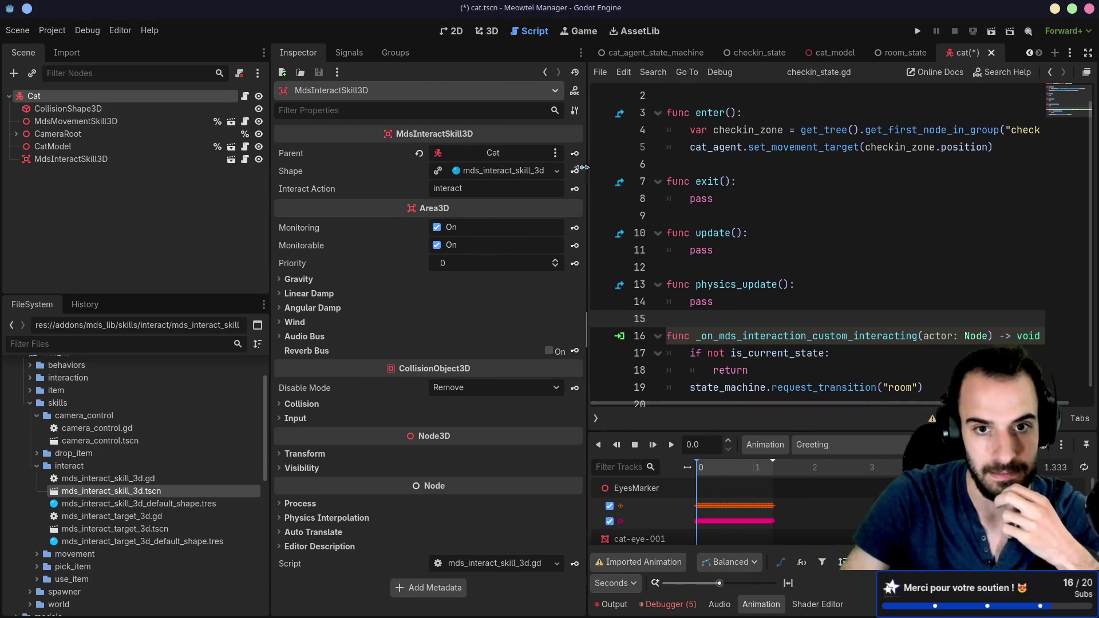
pyautogui.click(54, 30)
pyautogui.click(80, 47)
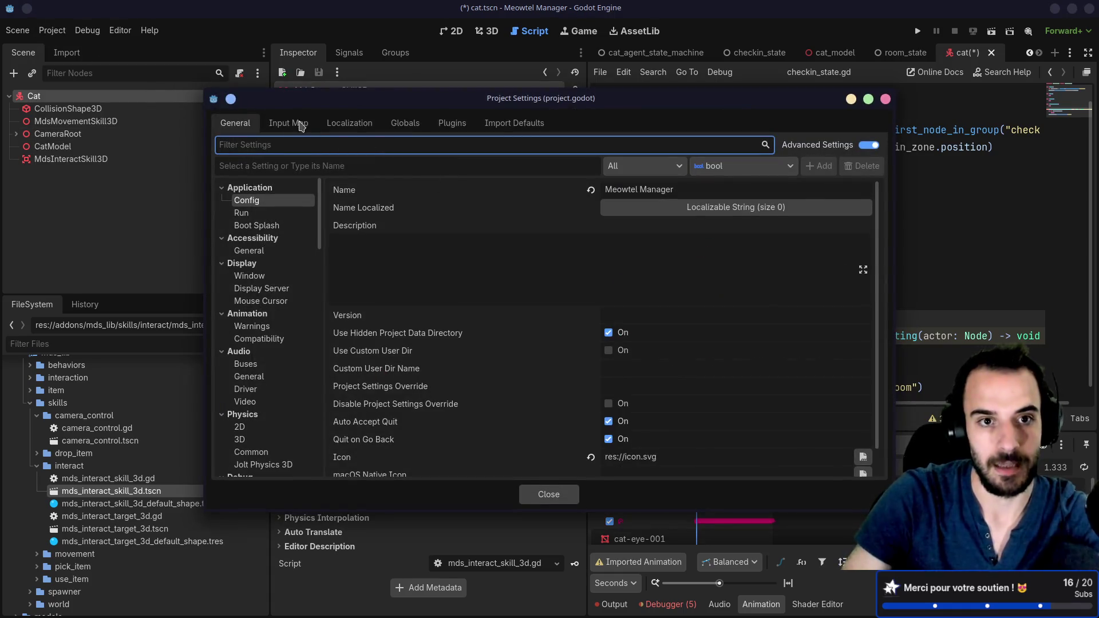
# Add an 'interact' input action bound to the E key, close settings, and save the Cat scene
pyautogui.click(300, 124)
pyautogui.click(288, 167)
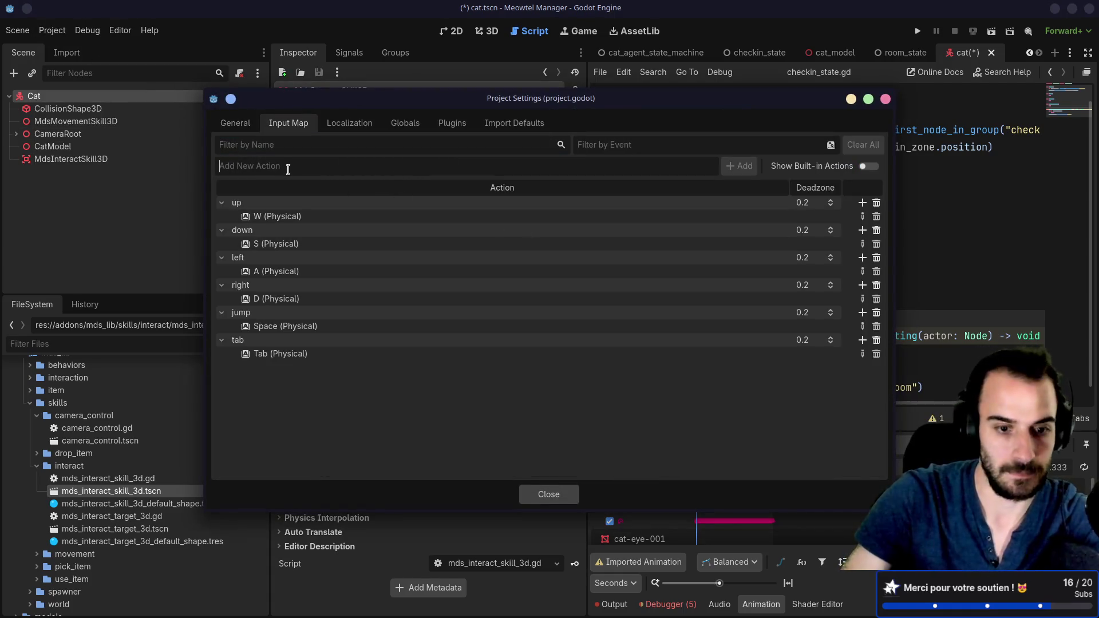
pyautogui.write('interact')
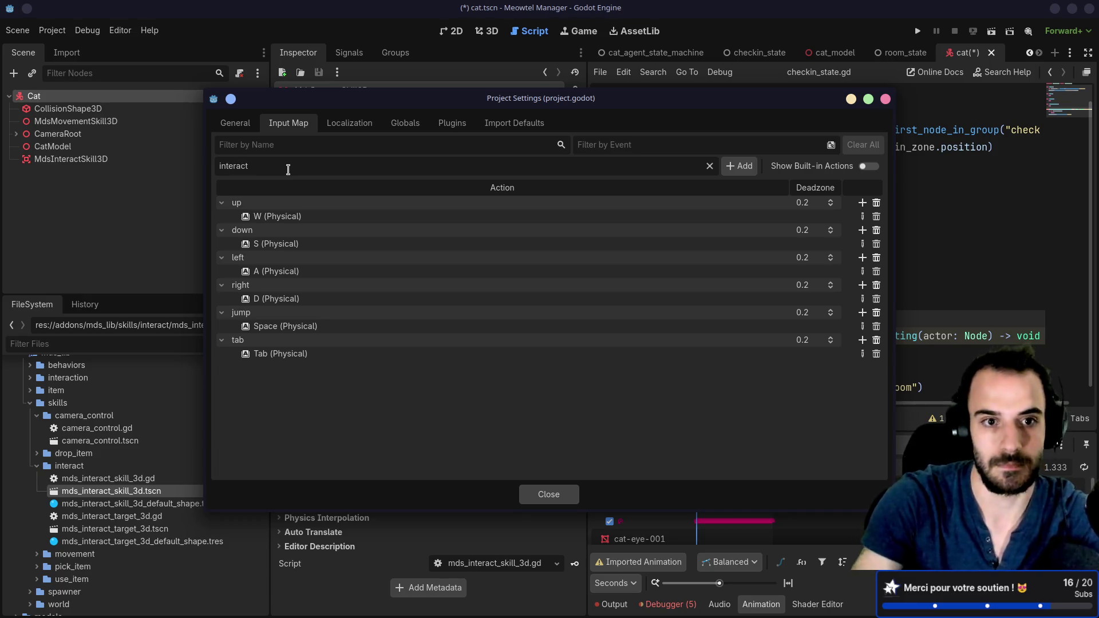
pyautogui.press('Return')
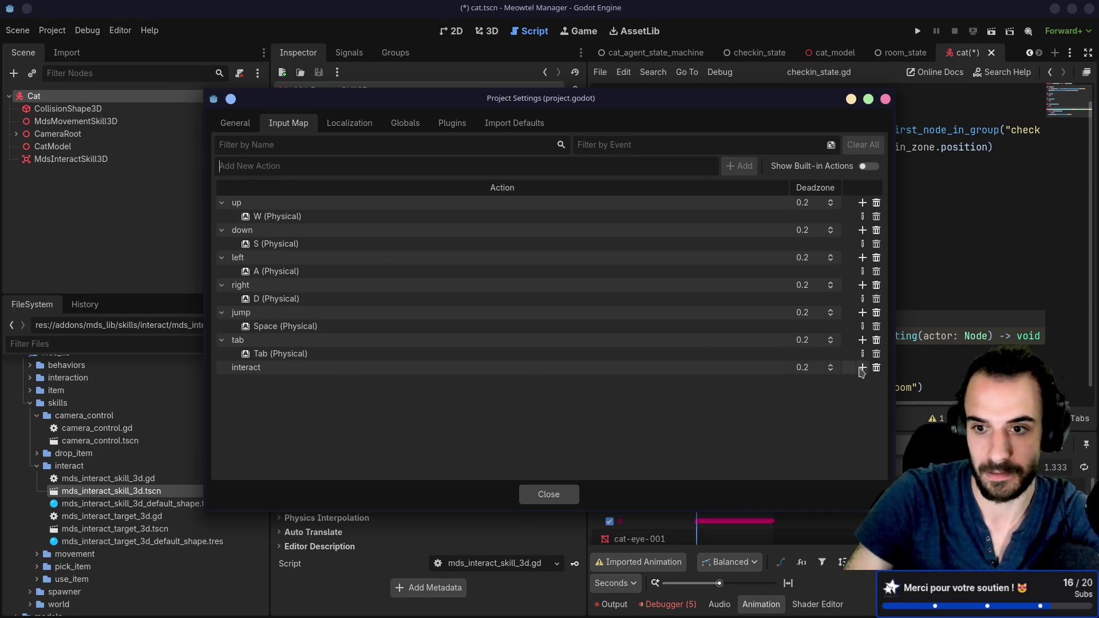
pyautogui.click(862, 368)
pyautogui.press('e')
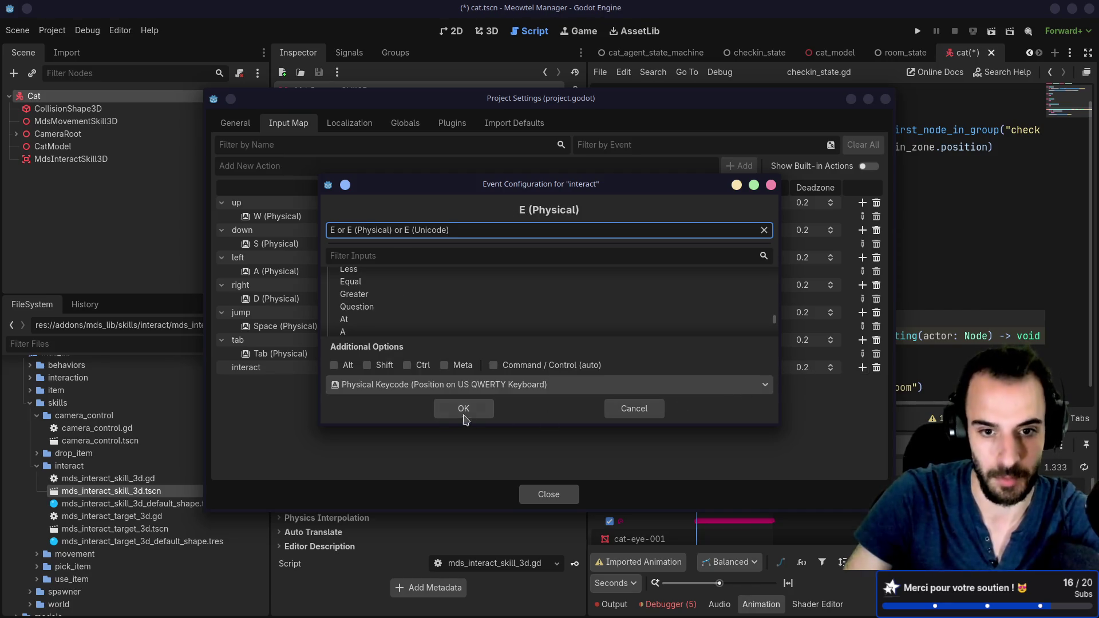
pyautogui.click(463, 408)
pyautogui.click(564, 496)
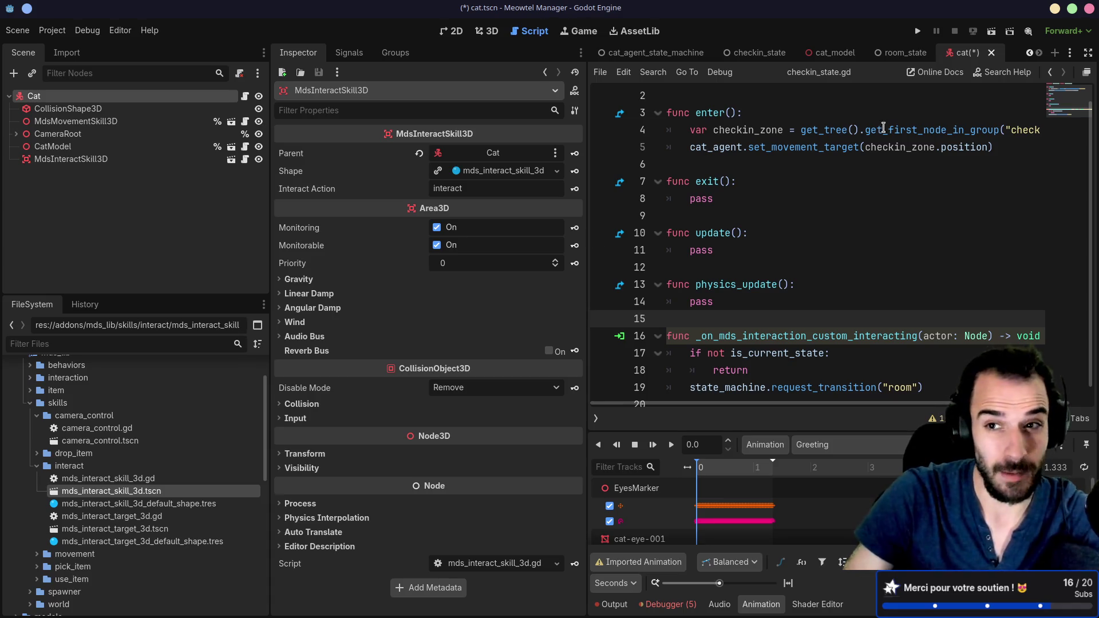
pyautogui.hotkey('ctrl', 's')
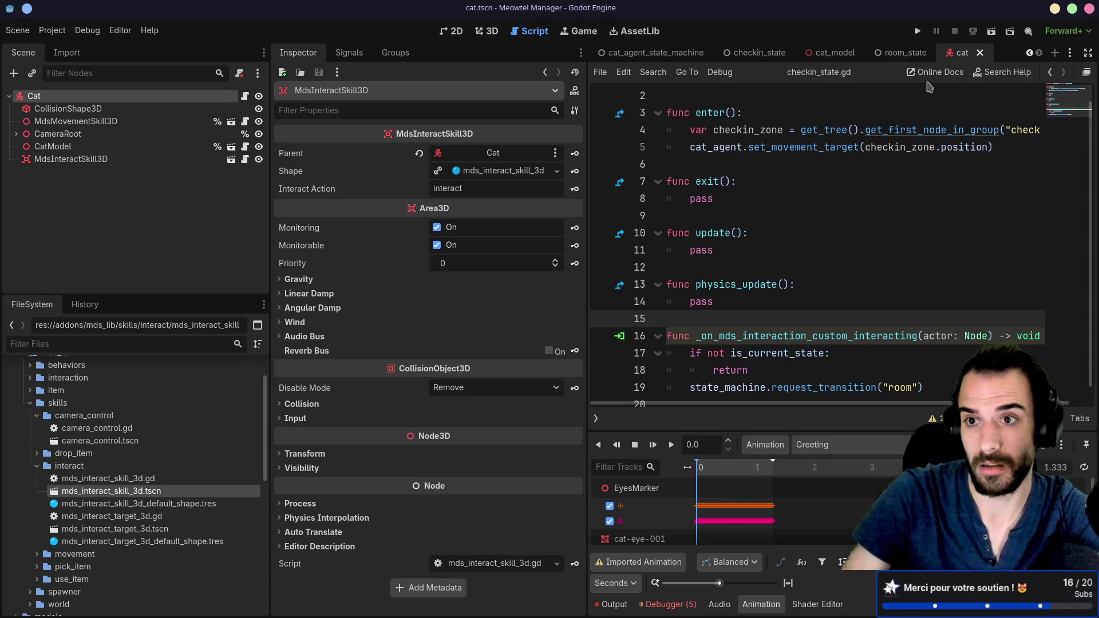
pyautogui.click(919, 31)
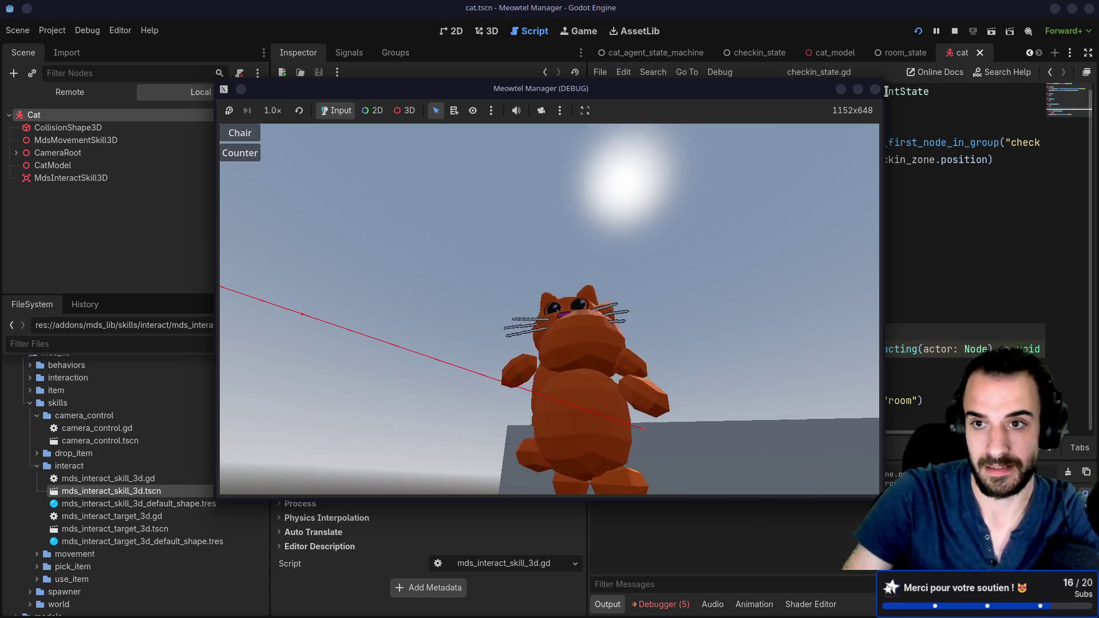
pyautogui.click(875, 90)
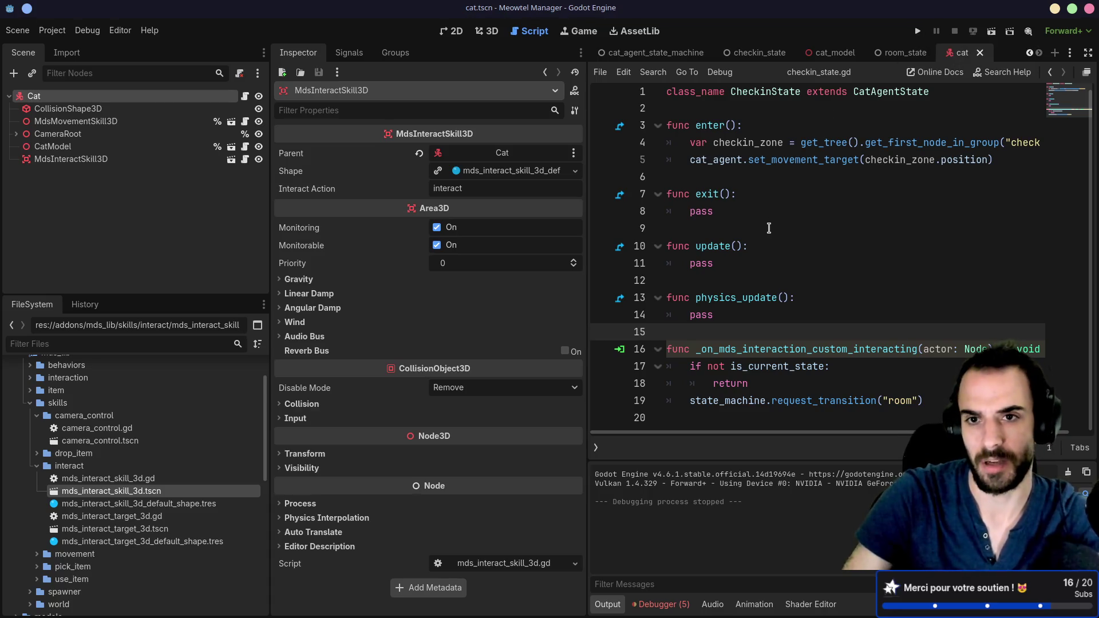
pyautogui.scroll(1, 768, 228)
# Open cat_agent_state_machine.gd in the script editor and widen the code area
pyautogui.click(653, 52)
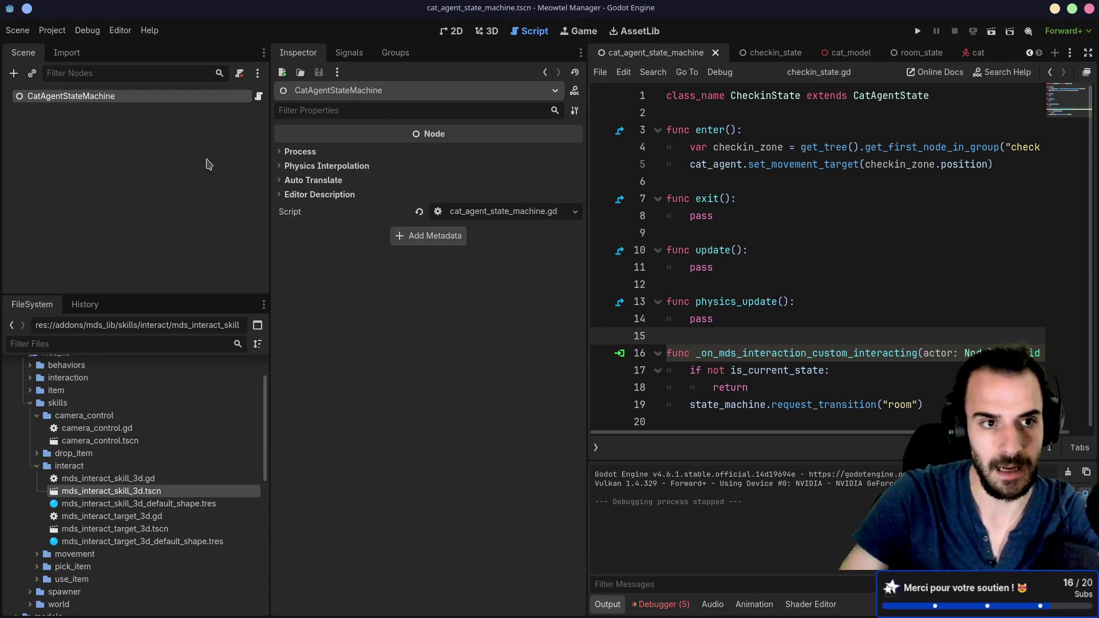
pyautogui.click(266, 99)
pyautogui.click(259, 97)
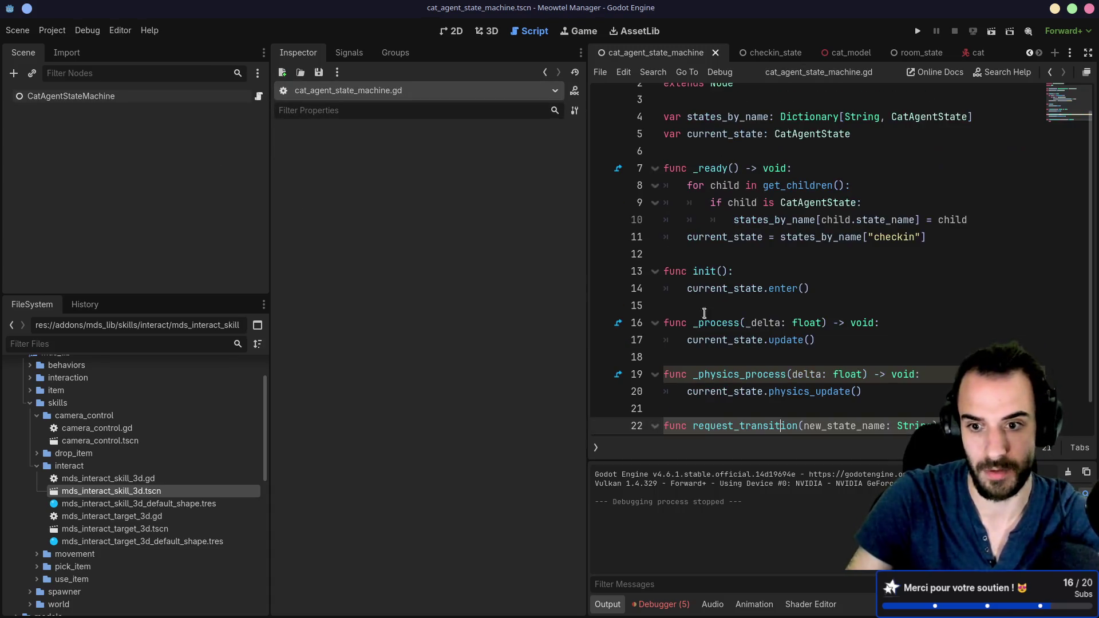
pyautogui.moveTo(272, 176); pyautogui.dragTo(182, 175)
pyautogui.moveTo(587, 177); pyautogui.dragTo(371, 177)
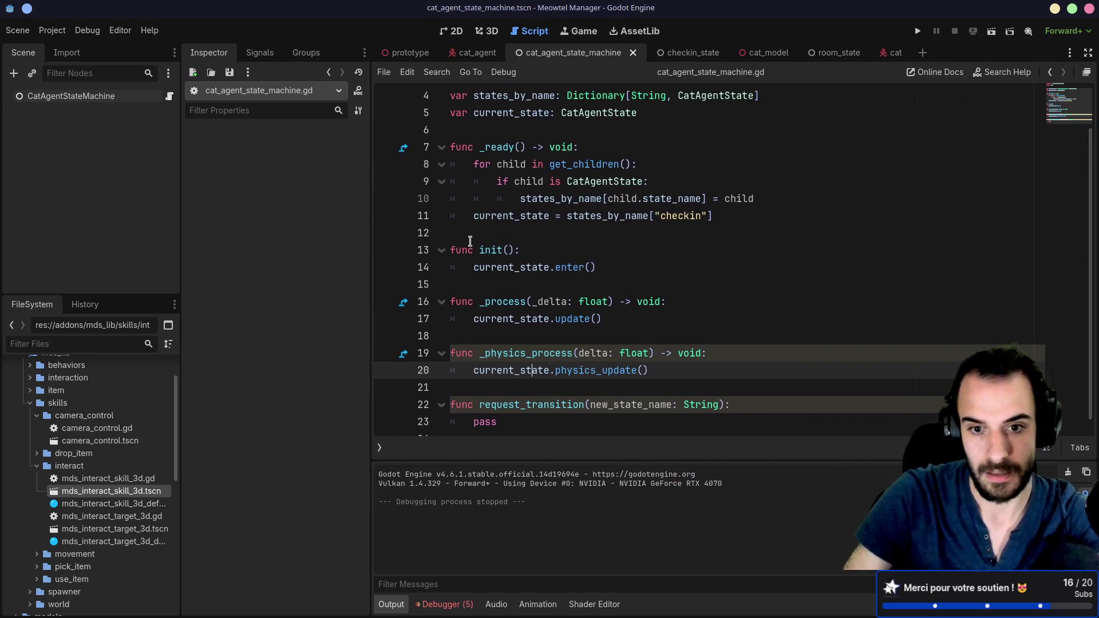
# Add a current_state.exit() call as the first line of request_transition
pyautogui.click(743, 393)
pyautogui.press('Return')
pyautogui.write('curre')
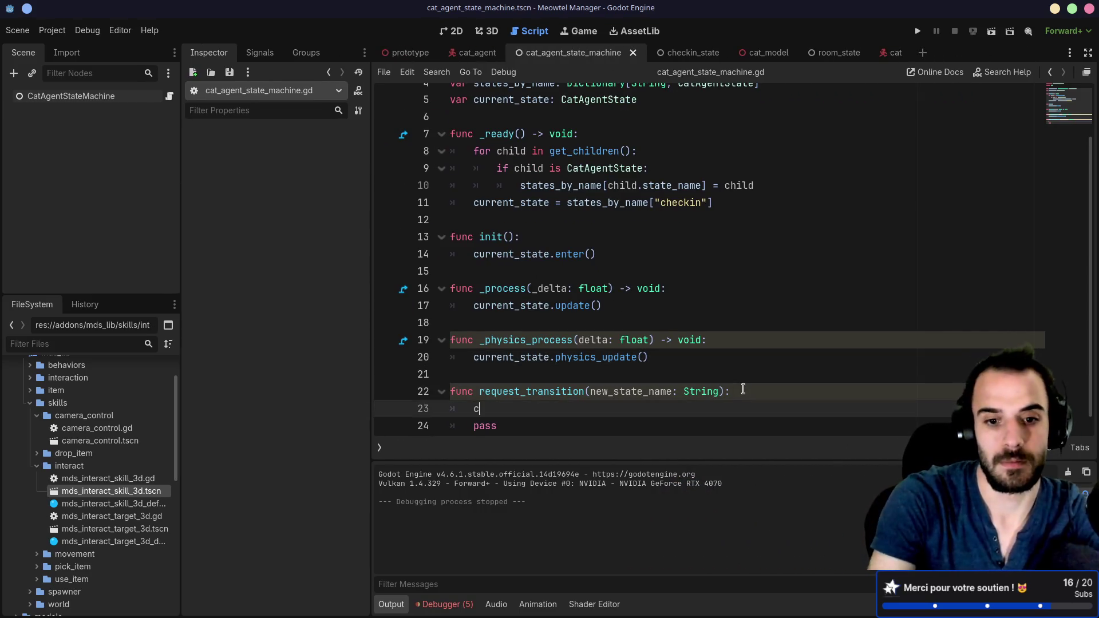
pyautogui.press('Return')
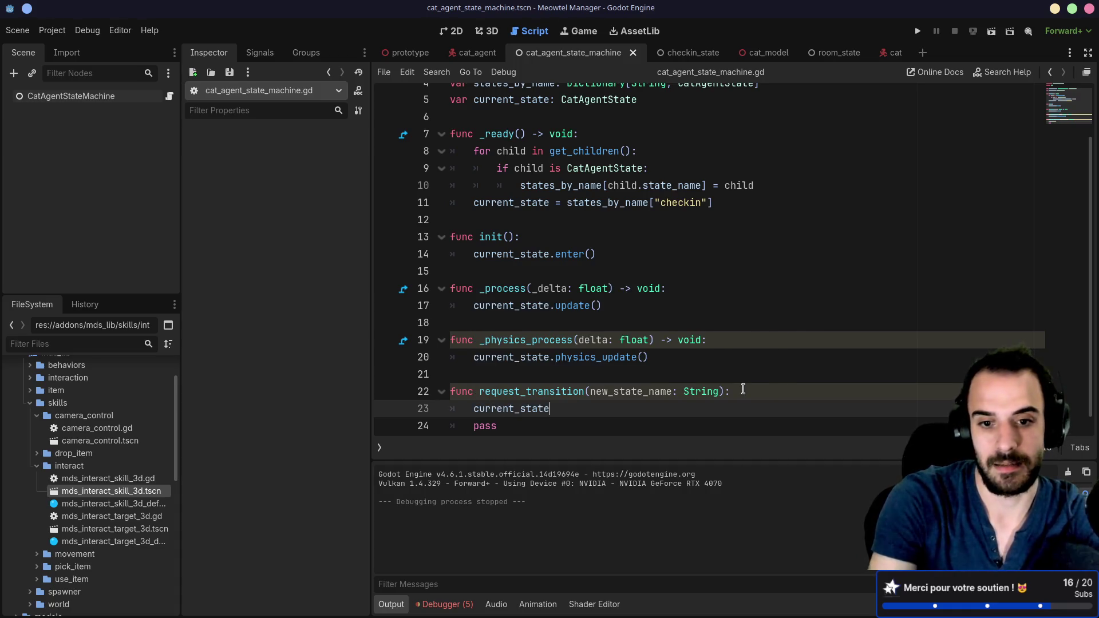
pyautogui.write('.exi')
pyautogui.press('Return')
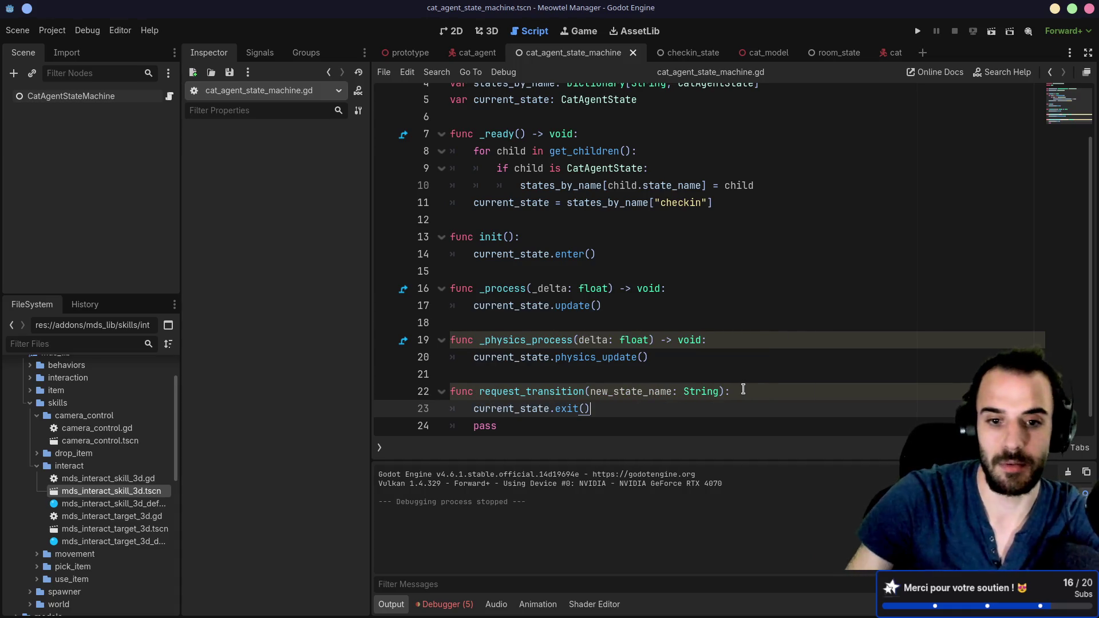
pyautogui.click(471, 408)
pyautogui.write('await')
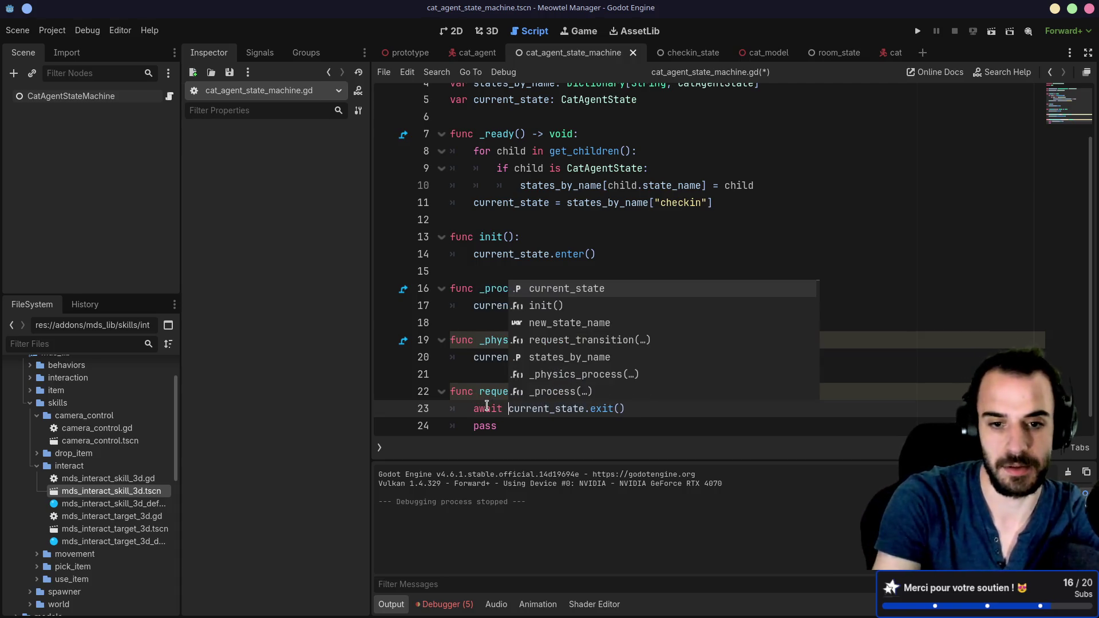
pyautogui.moveTo(585, 409); pyautogui.dragTo(641, 408)
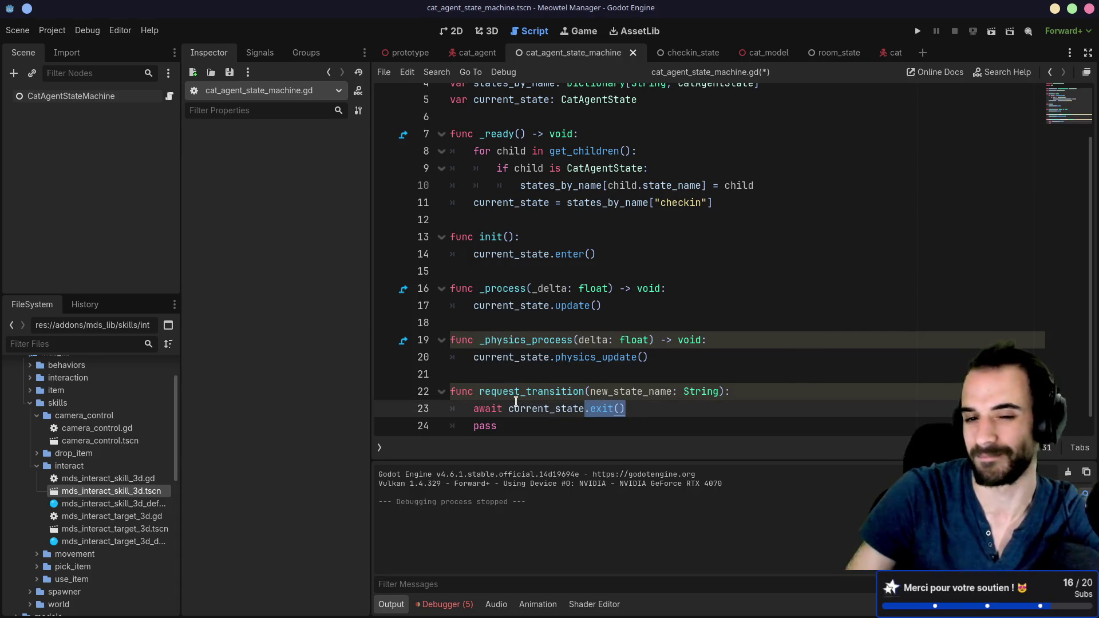
pyautogui.doubleClick(498, 408)
pyautogui.press('Delete')
pyautogui.press('Delete')
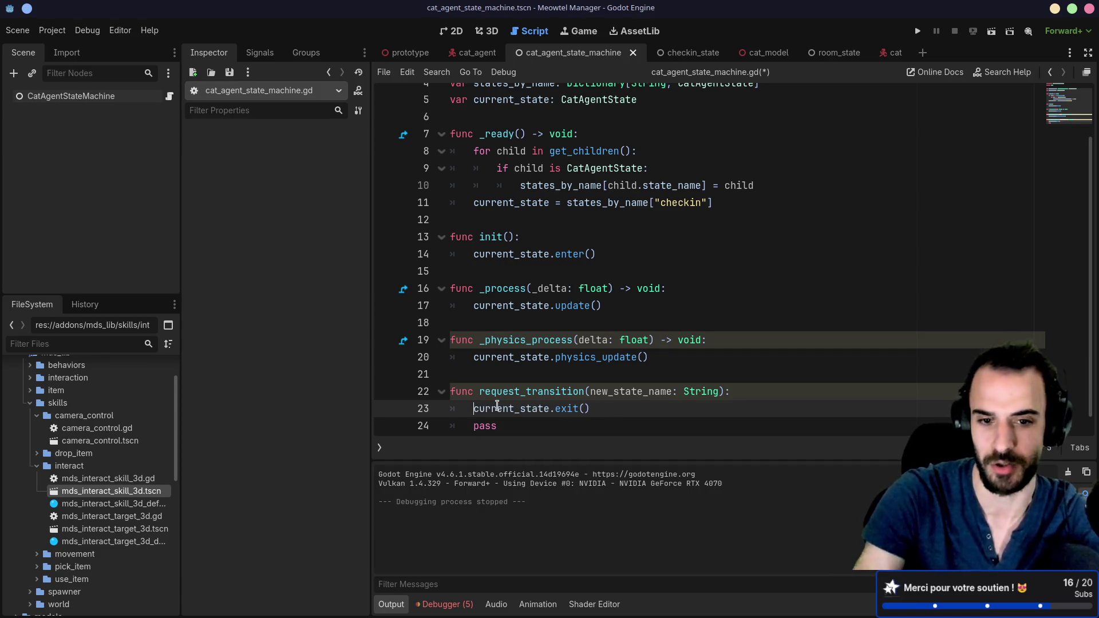
# Add current_state = states_by_name[new_state_name] below the exit call, adapted from line 11
pyautogui.scroll(-1, 525, 357)
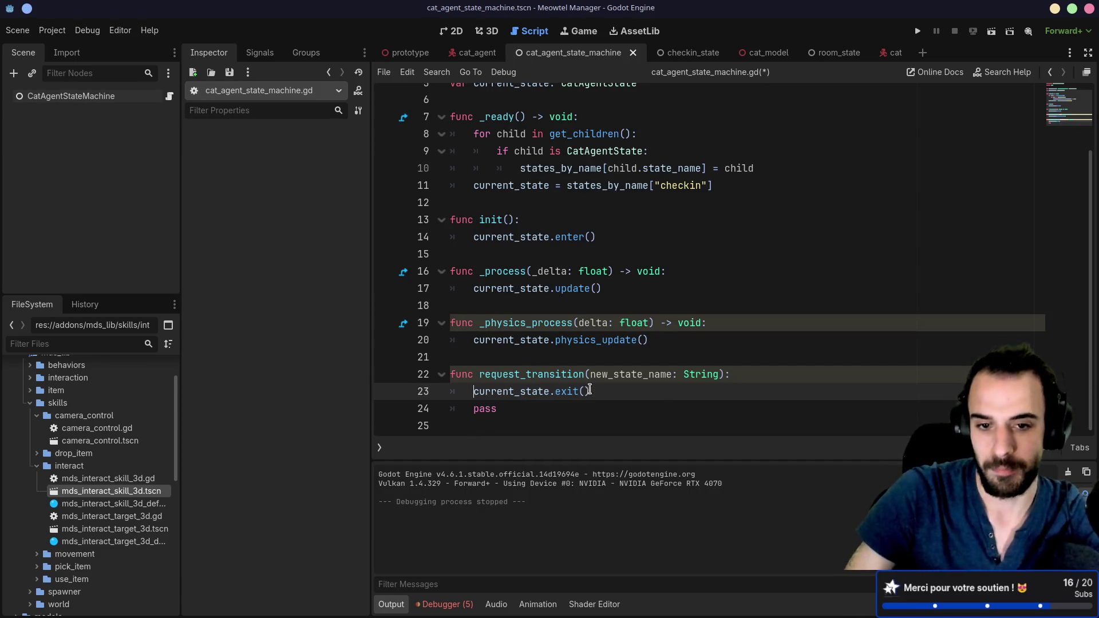
pyautogui.doubleClick(614, 375)
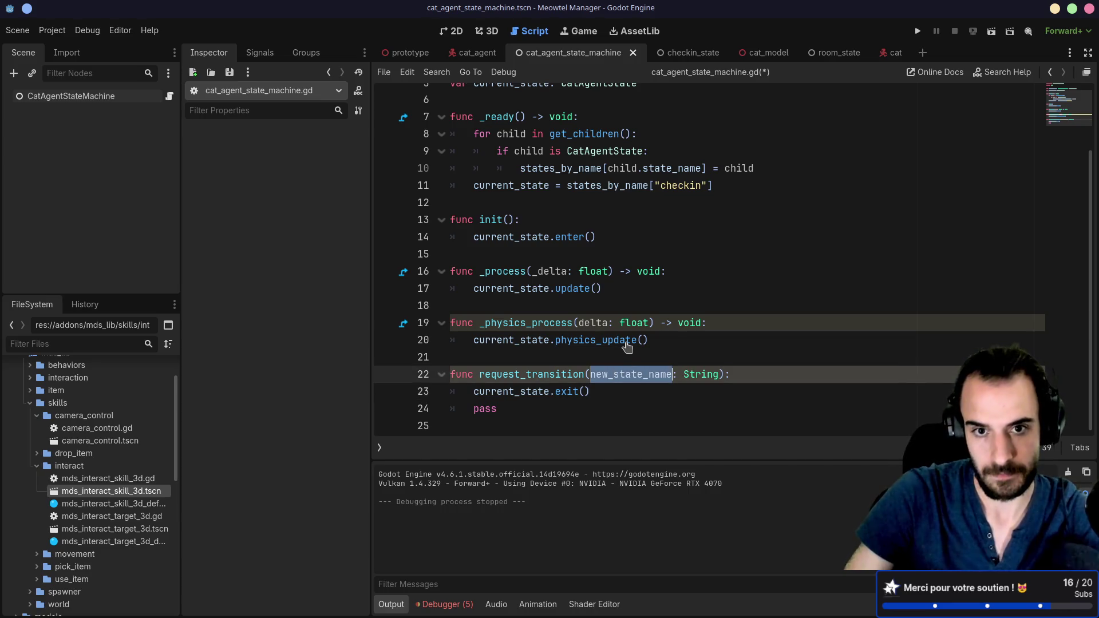
pyautogui.moveTo(480, 190); pyautogui.dragTo(723, 190)
pyautogui.hotkey('ctrl', 'c')
pyautogui.click(619, 382)
pyautogui.press('Return')
pyautogui.hotkey('ctrl', 'v')
pyautogui.click(625, 375)
pyautogui.doubleClick(624, 374)
pyautogui.doubleClick(686, 409)
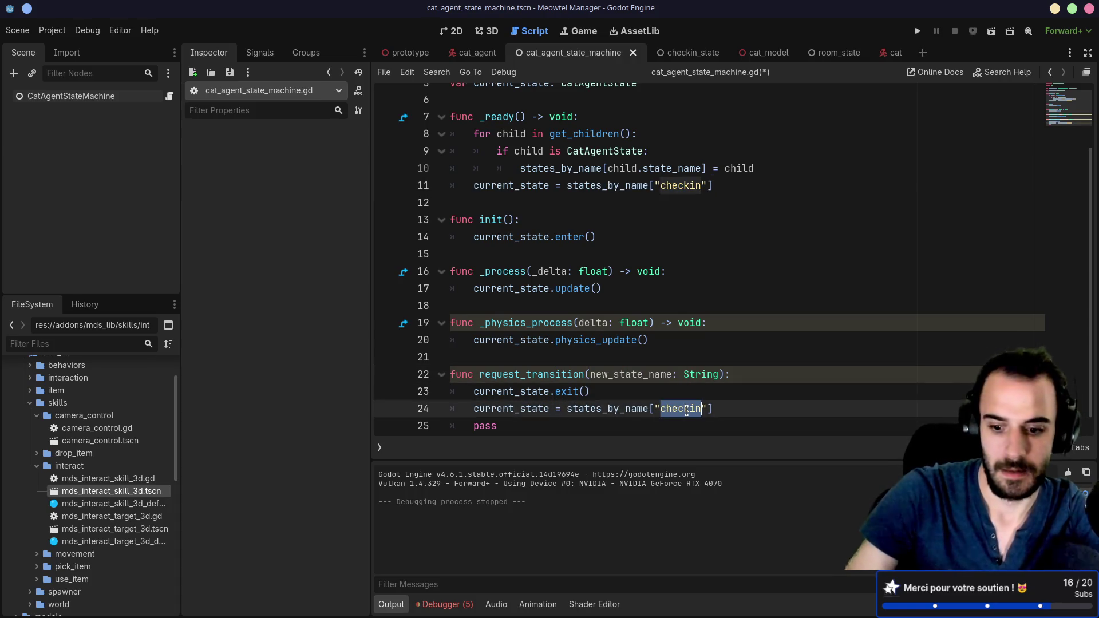
pyautogui.press('BackSpace')
pyautogui.hotkey('ctrl', 'v')
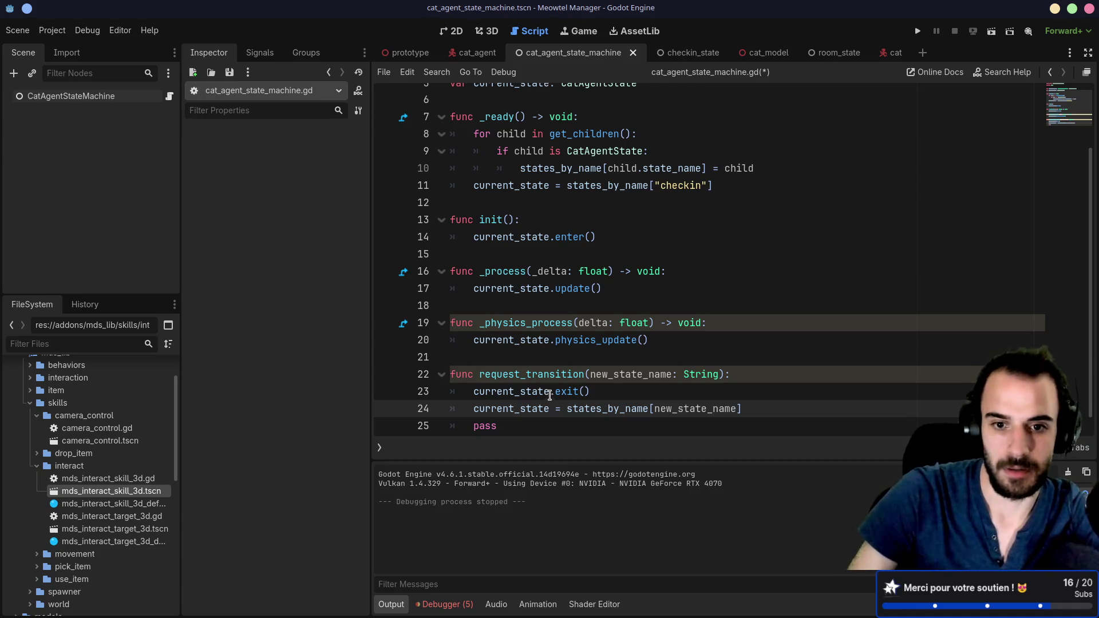
# Duplicate the state call line below the assignment, save, and select the leftover pass line
pyautogui.moveTo(598, 388)
pyautogui.mouseDown()
pyautogui.moveTo(450, 391)
pyautogui.moveTo(617, 392)
pyautogui.mouseUp()
pyautogui.doubleClick(476, 391)
pyautogui.click(476, 391)
pyautogui.hotkey('ctrl', 'c')
pyautogui.click(778, 409)
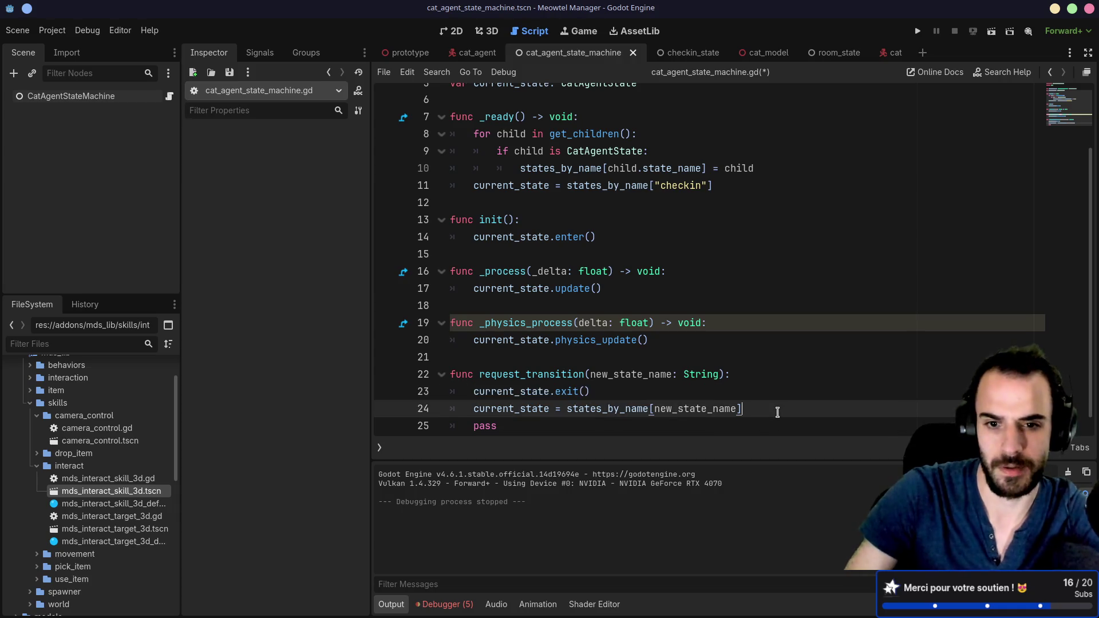
pyautogui.press('Return')
pyautogui.hotkey('ctrl', 'v')
pyautogui.scroll(-1, 745, 378)
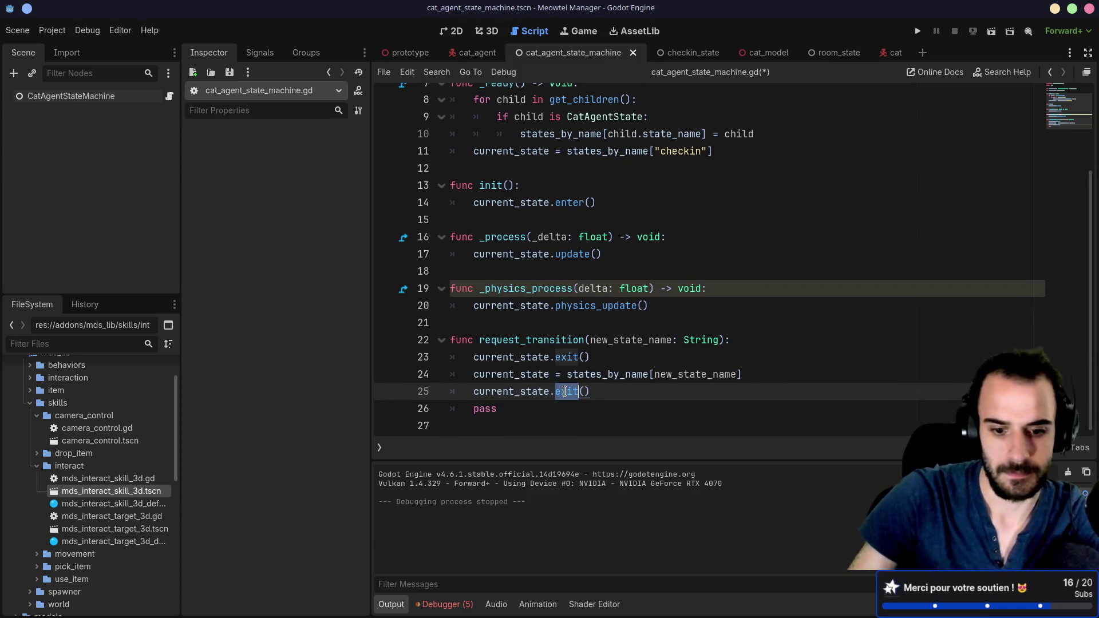
pyautogui.write('nter')
pyautogui.hotkey('ctrl', 's')
pyautogui.moveTo(625, 410)
pyautogui.mouseDown()
pyautogui.moveTo(620, 397)
pyautogui.moveTo(640, 390)
pyautogui.mouseUp()
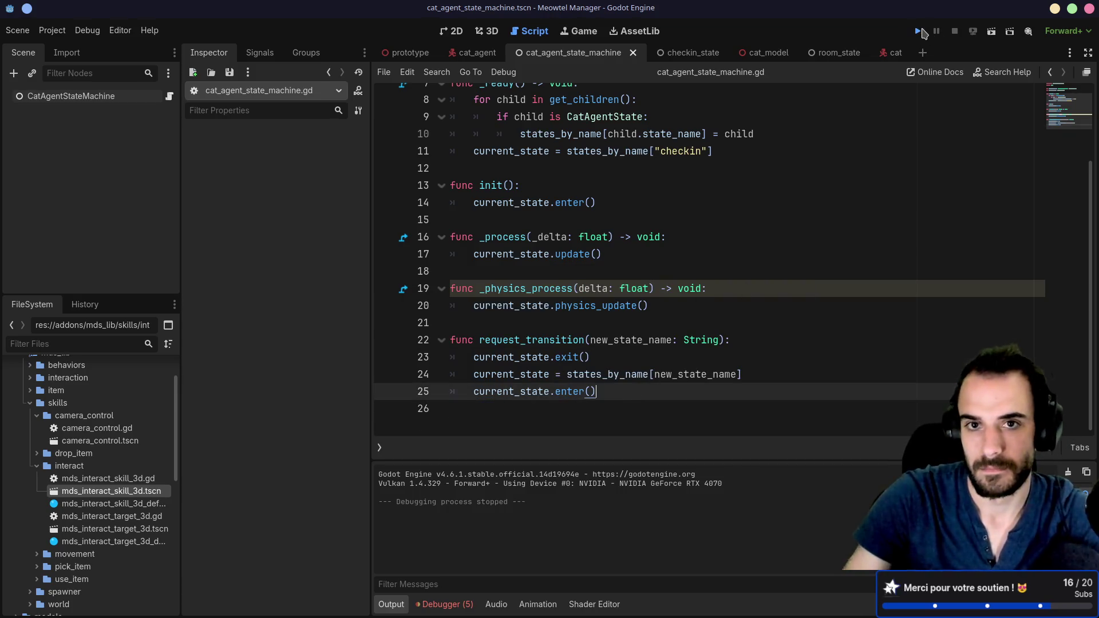
# Run the game, then view the Debugger's Errors list and expand Prototype in the Remote tree
pyautogui.click(921, 31)
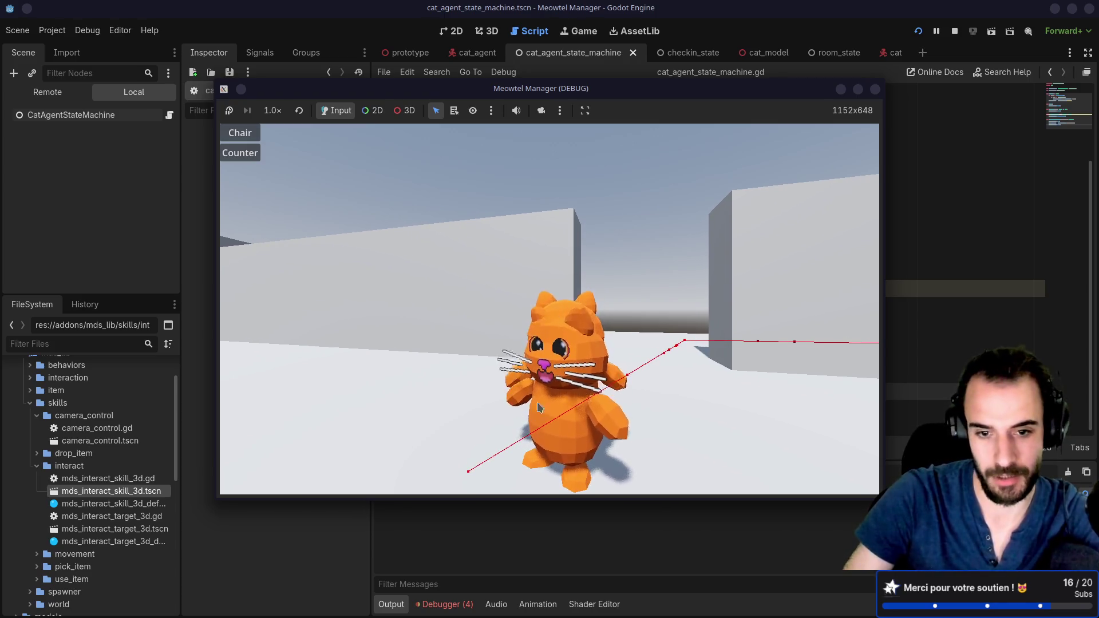
pyautogui.click(445, 605)
pyautogui.click(464, 465)
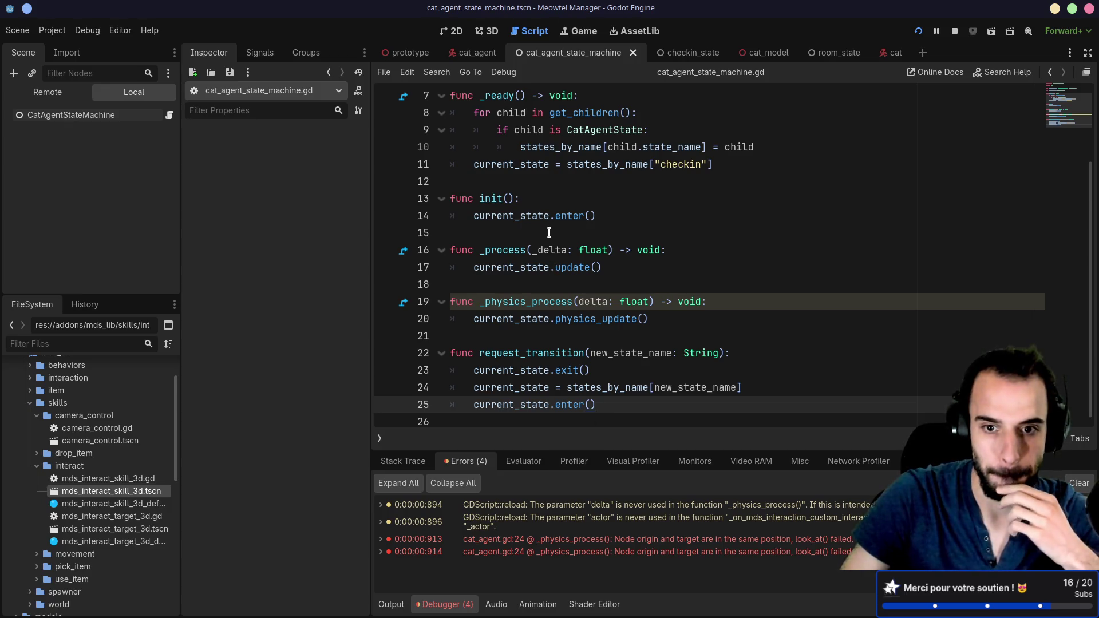
pyautogui.click(48, 92)
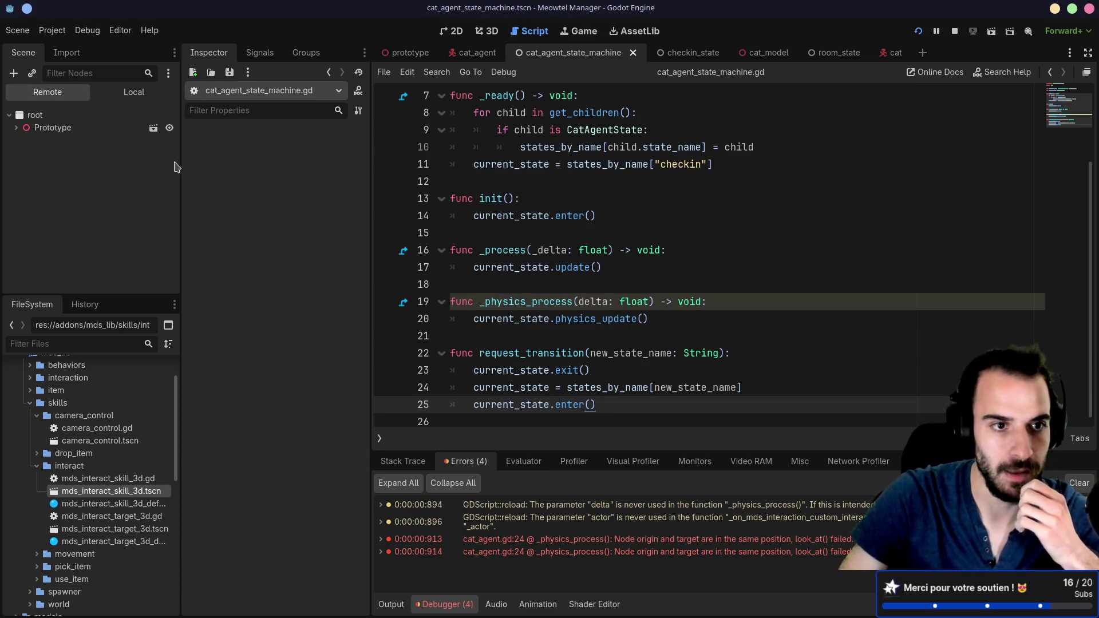
pyautogui.moveTo(182, 157); pyautogui.dragTo(228, 156)
pyautogui.click(16, 128)
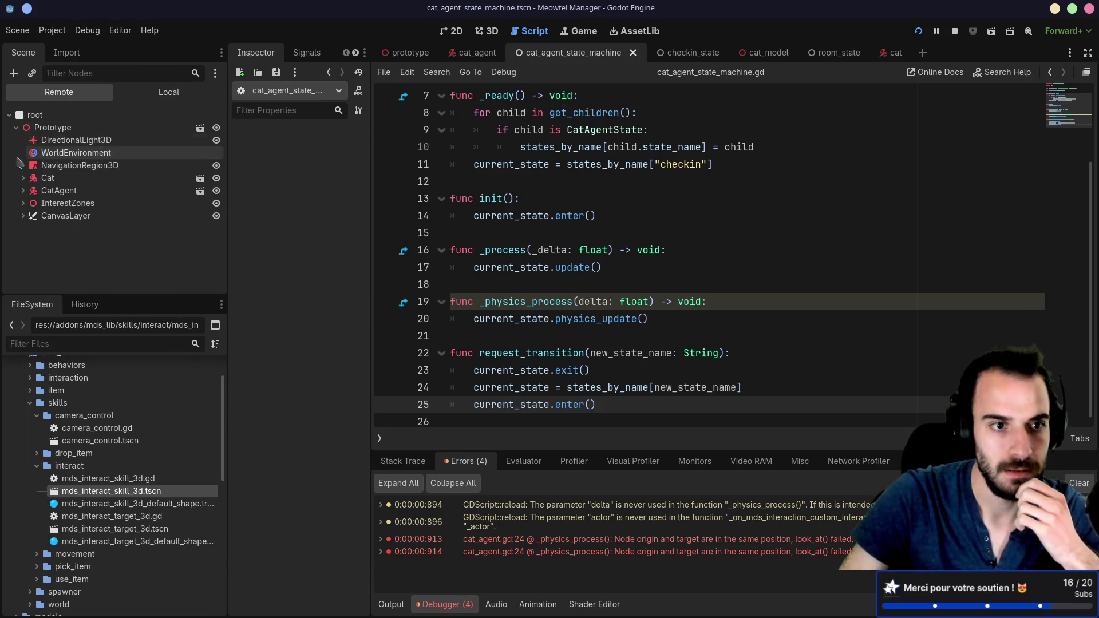
# Inspect the live Cat's MdsInteractSkill3D and its InteractionShape collision settings
pyautogui.click(24, 178)
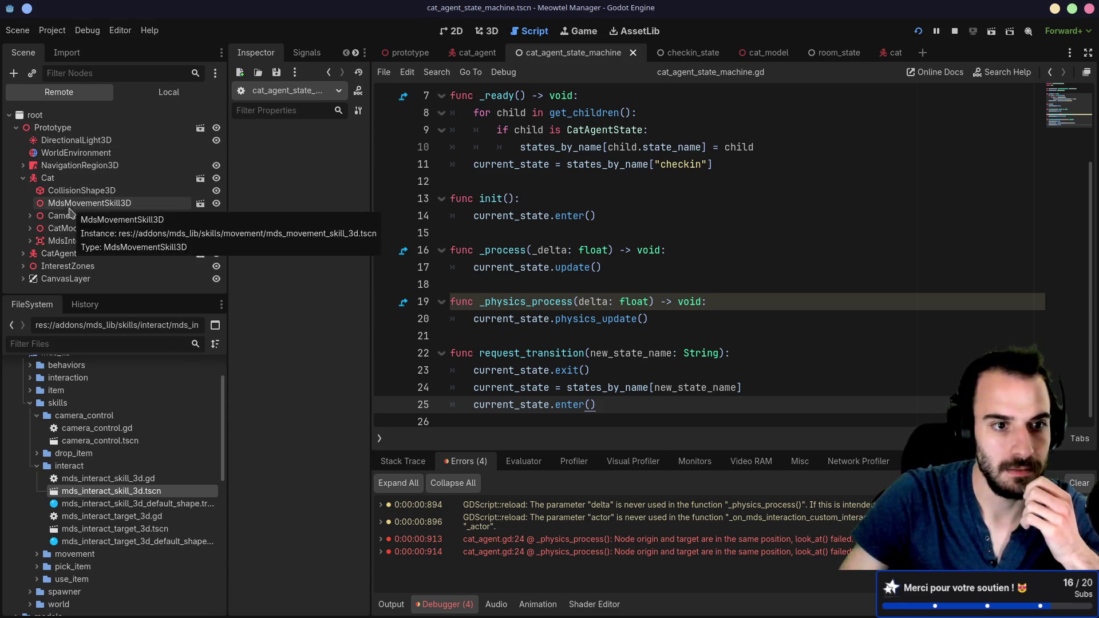
pyautogui.click(71, 242)
pyautogui.click(36, 241)
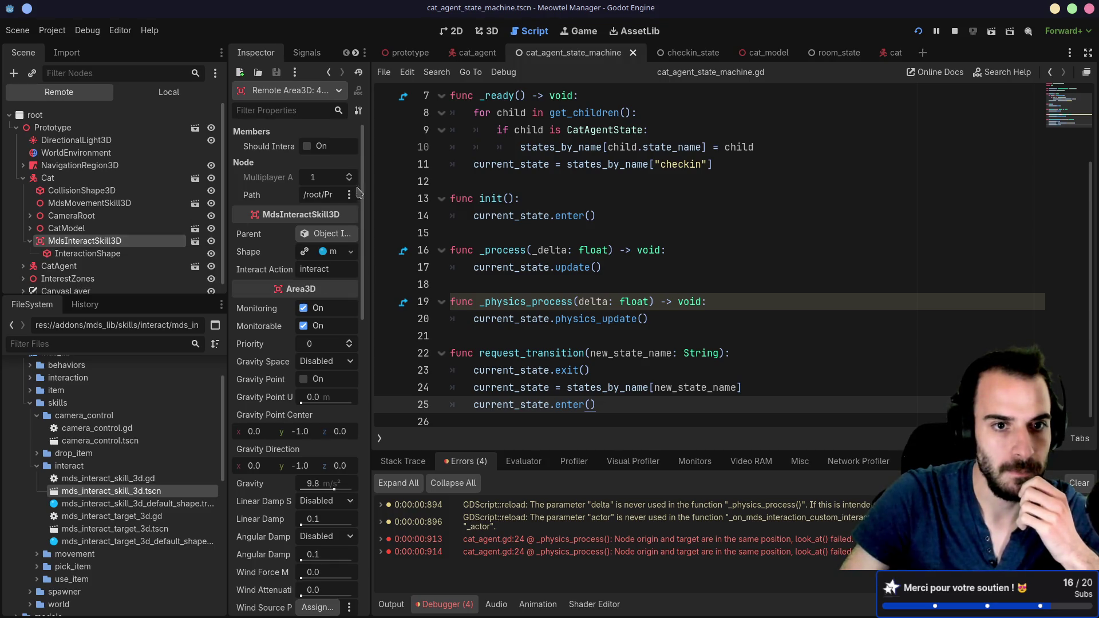
pyautogui.moveTo(373, 165); pyautogui.dragTo(557, 166)
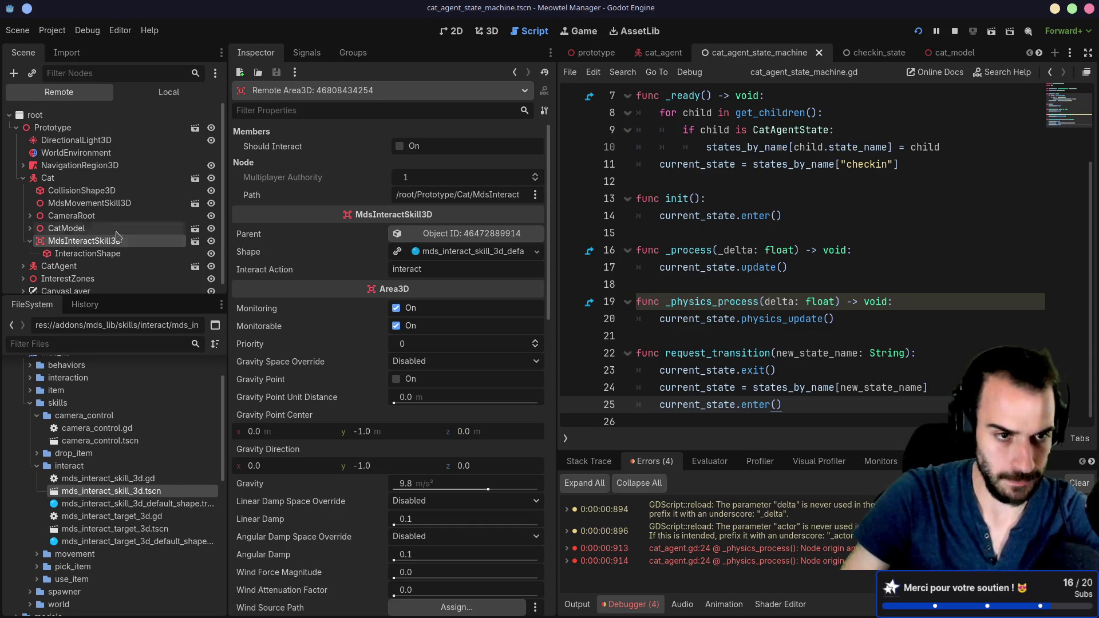
pyautogui.click(66, 228)
pyautogui.click(88, 254)
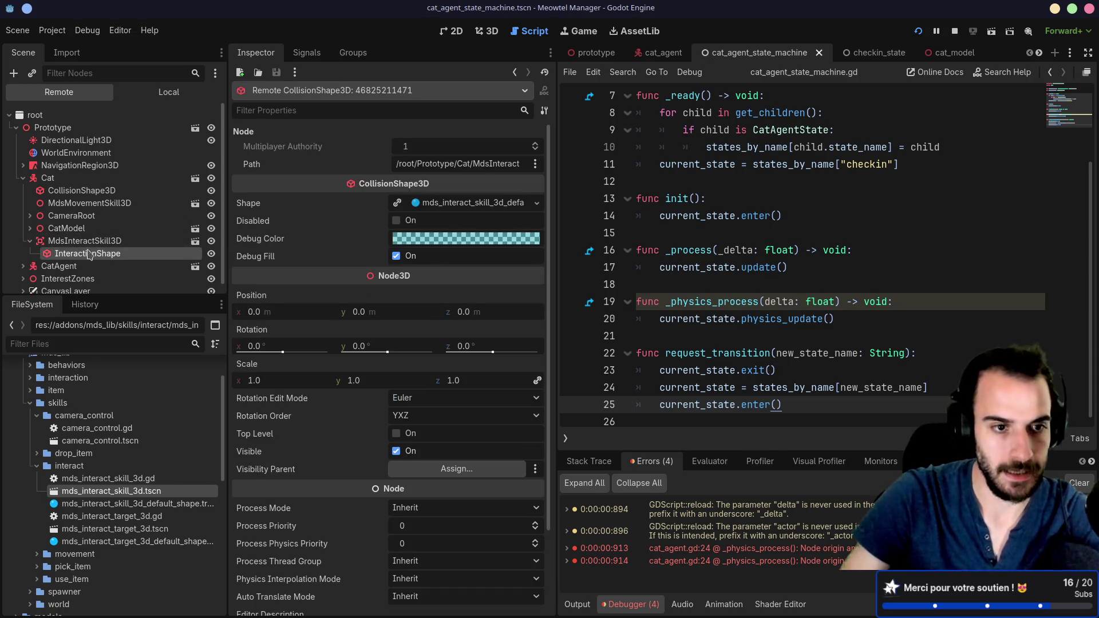
pyautogui.scroll(-1, 152, 262)
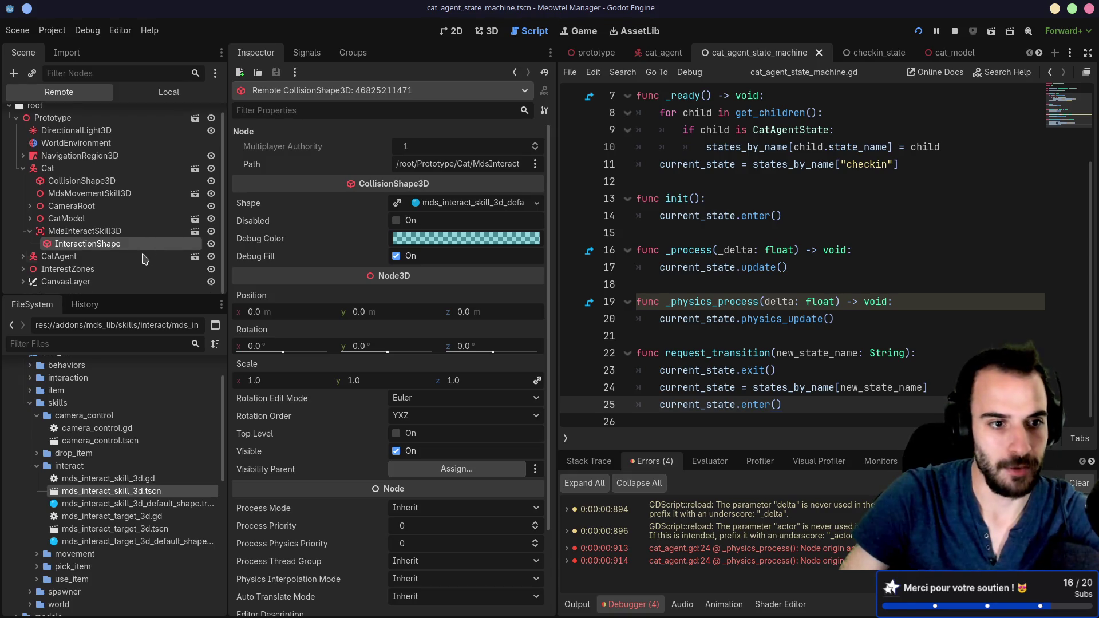
# Expand CatAgent and its MdsInteractTarget3D, then restore the Inspector and Scene dock widths
pyautogui.click(23, 256)
pyautogui.scroll(-2, 110, 248)
pyautogui.scroll(-1, 111, 247)
pyautogui.click(30, 244)
pyautogui.scroll(-2, 114, 250)
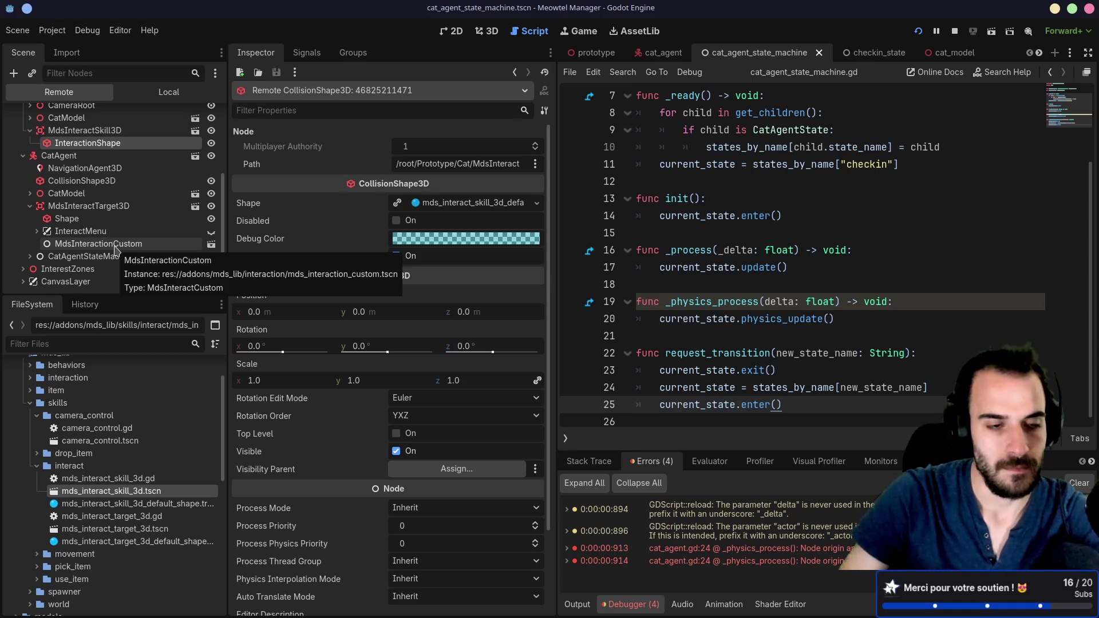
pyautogui.moveTo(556, 140); pyautogui.dragTo(410, 142)
pyautogui.moveTo(227, 126); pyautogui.dragTo(161, 126)
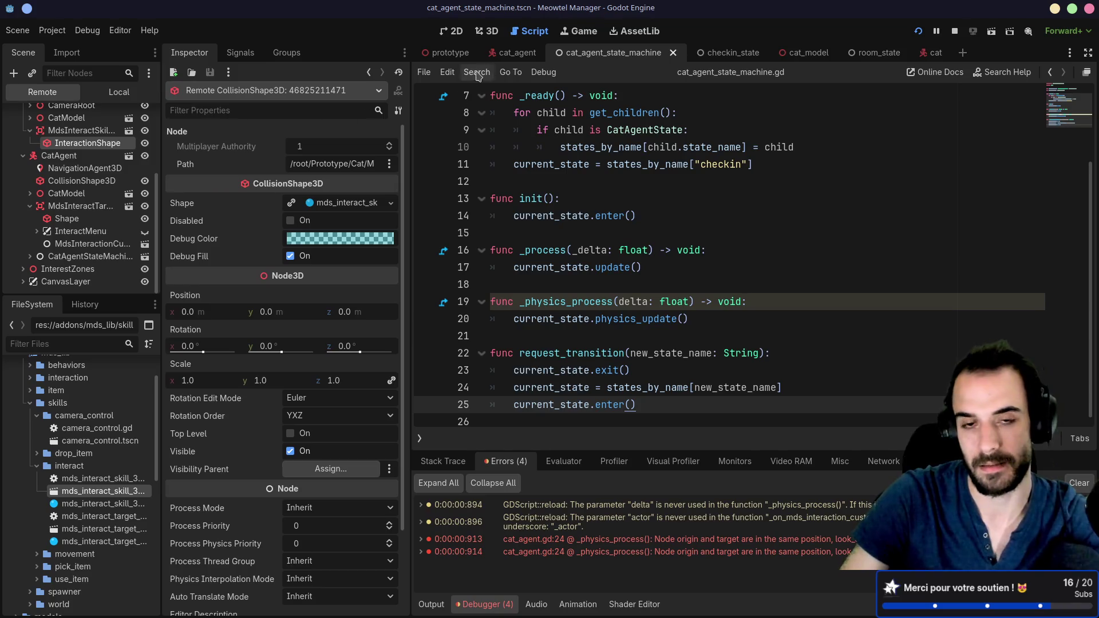
# Add current_state.is_current_state = true after enter() in init and save
pyautogui.click(656, 267)
pyautogui.click(594, 216)
pyautogui.scroll(2, 634, 279)
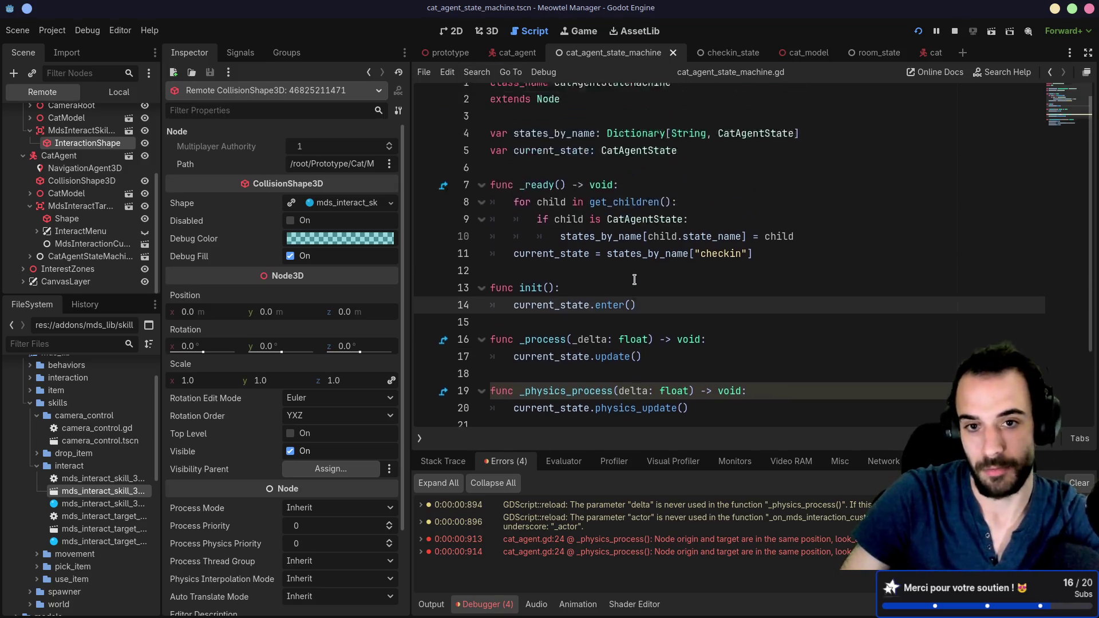
pyautogui.scroll(1, 635, 280)
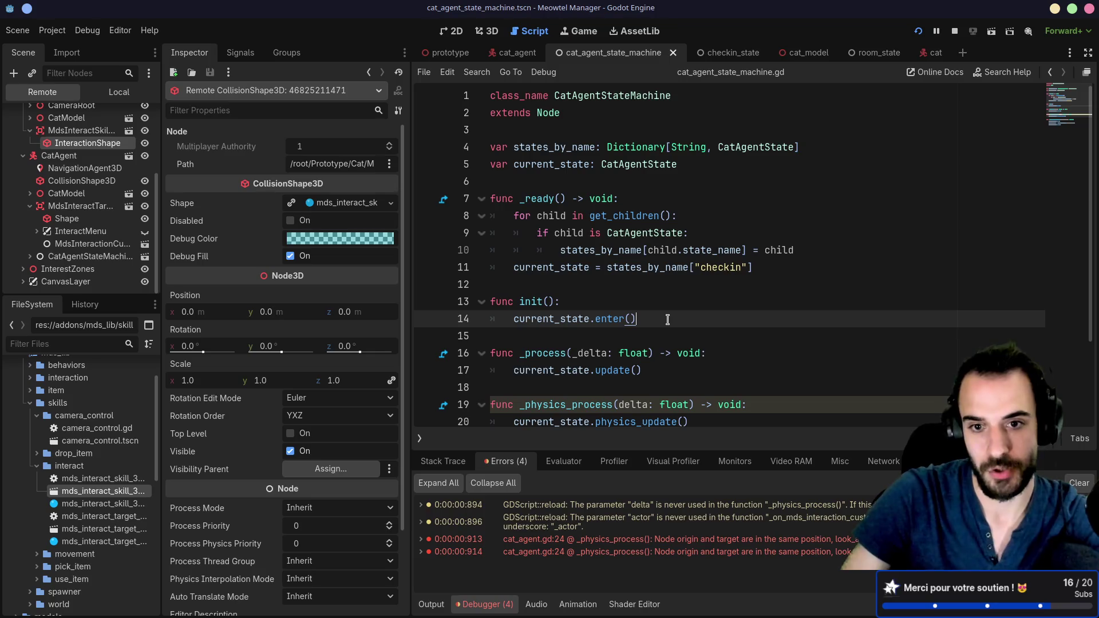
pyautogui.press('Return')
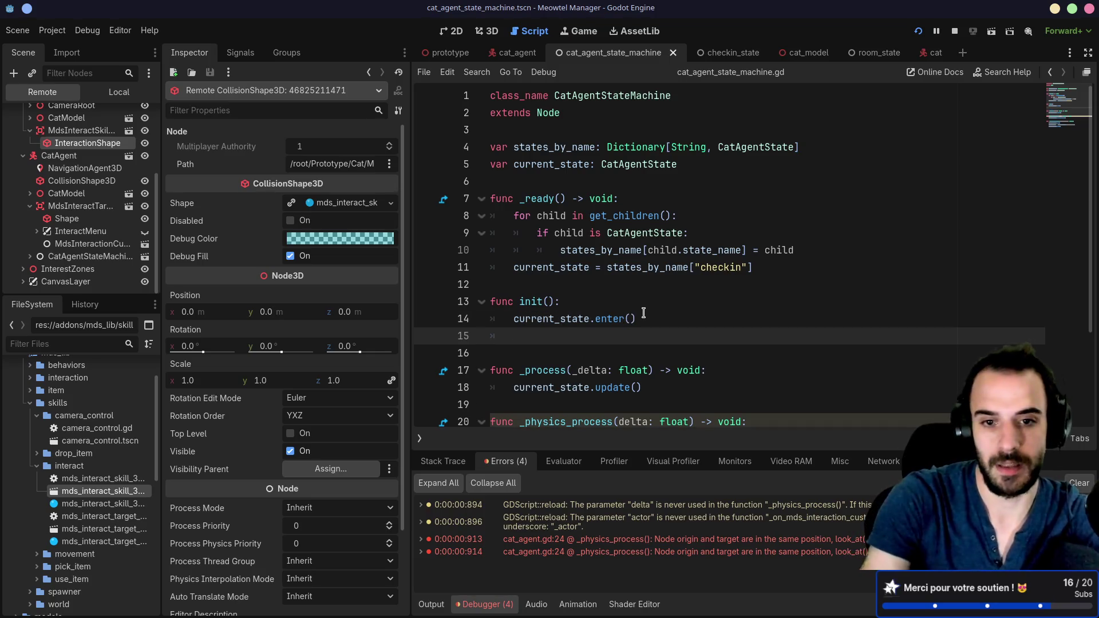
pyautogui.write('cuu')
pyautogui.press('BackSpace')
pyautogui.write('rr')
pyautogui.press('Return')
pyautogui.write('.')
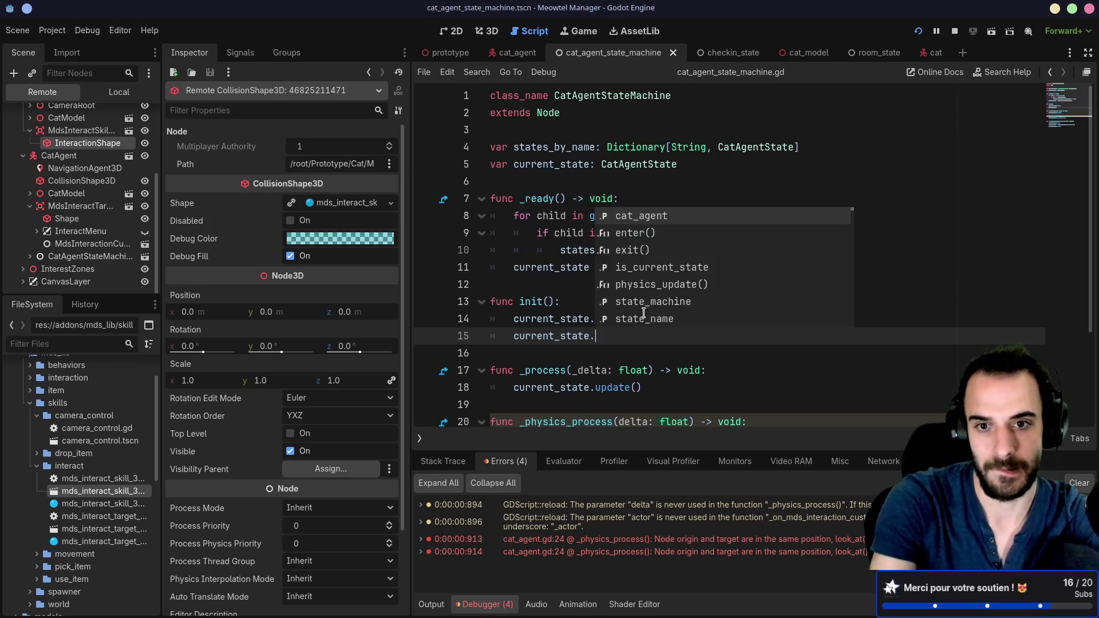
pyautogui.write('is')
pyautogui.press('Return')
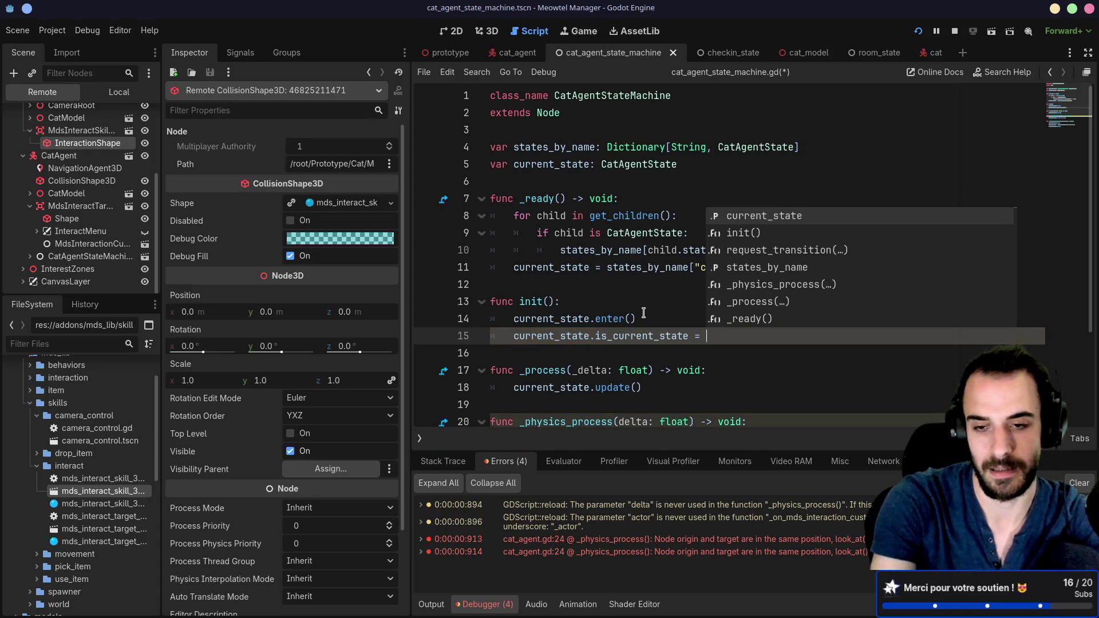
pyautogui.write('true')
pyautogui.hotkey('ctrl', 's')
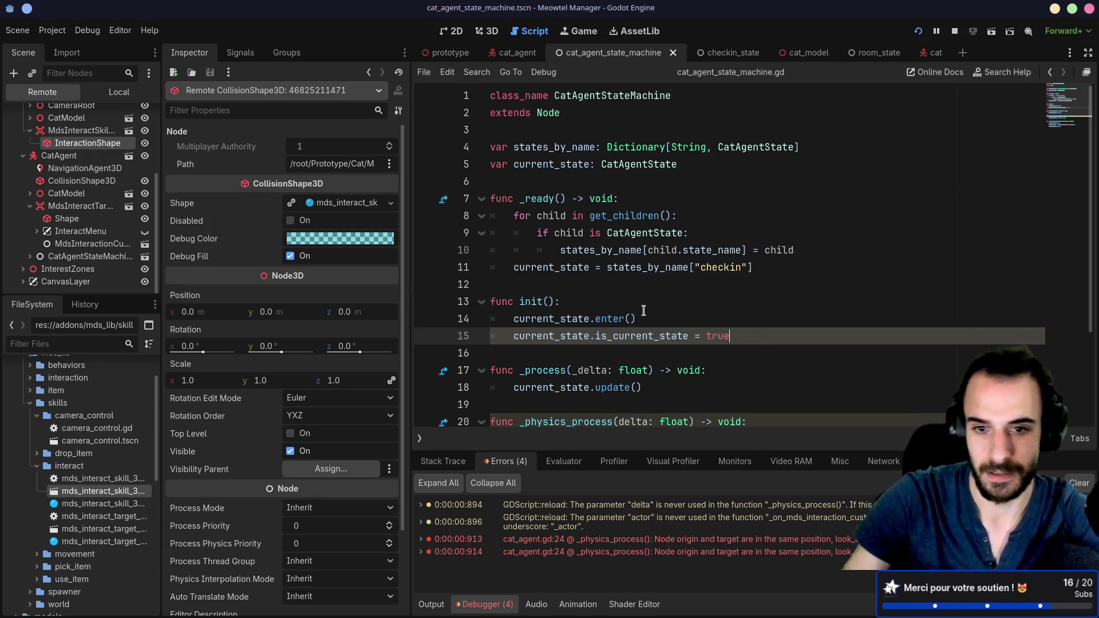
# Paste the is_current_state line after both exit() and enter() in request_transition
pyautogui.moveTo(739, 336); pyautogui.dragTo(744, 318)
pyautogui.hotkey('ctrl', 'c')
pyautogui.scroll(-3, 743, 319)
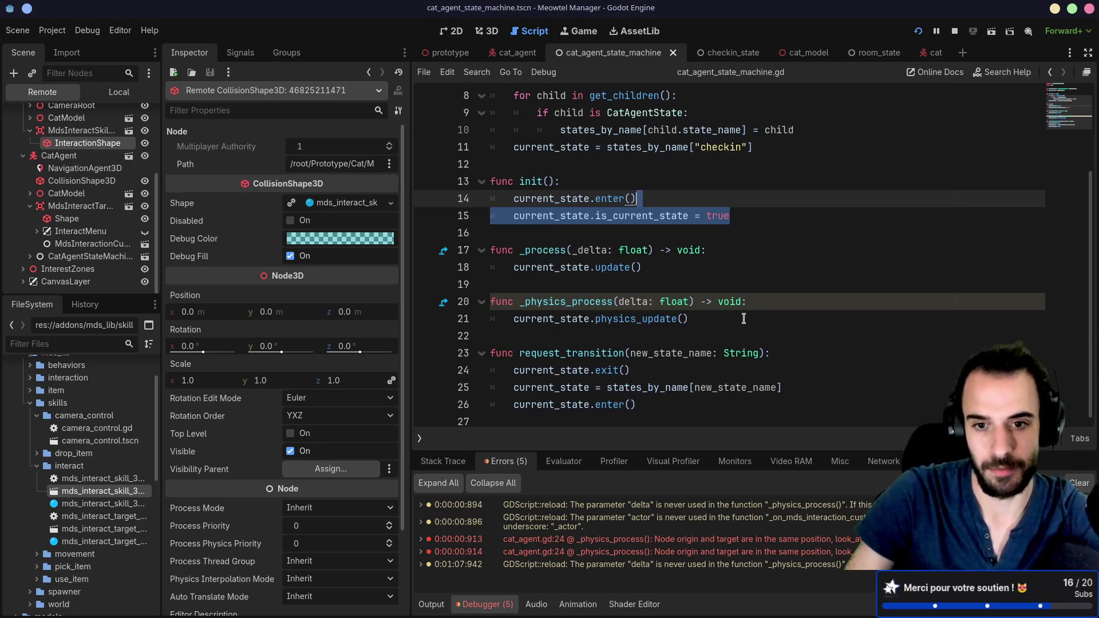
pyautogui.click(806, 353)
pyautogui.click(700, 366)
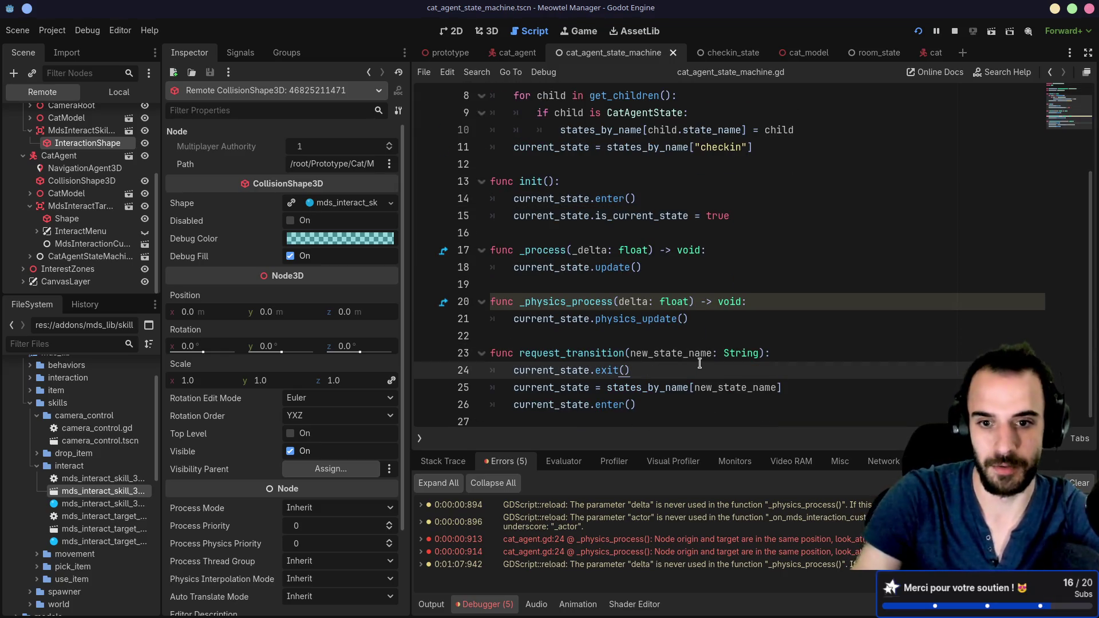
pyautogui.press('Return')
pyautogui.hotkey('ctrl', 'v')
pyautogui.scroll(-1, 712, 369)
pyautogui.click(662, 405)
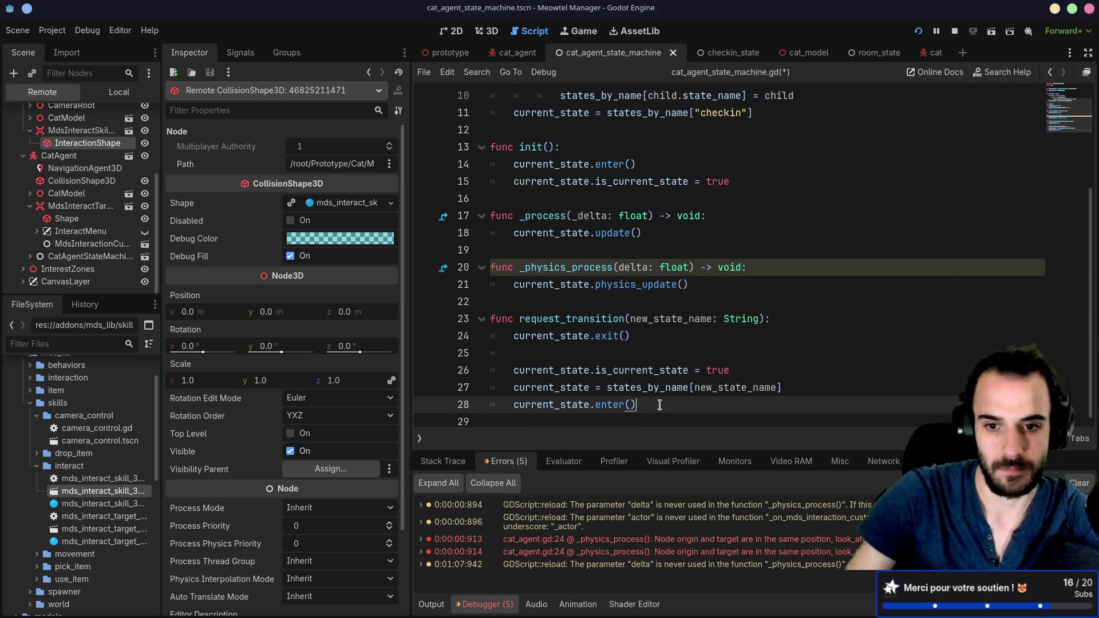
pyautogui.press('Return')
pyautogui.press('Return')
pyautogui.hotkey('ctrl', 'v')
# Remove stray blank lines, change the post-exit value to false, save, and stop the game
pyautogui.click(653, 399)
pyautogui.press('BackSpace')
pyautogui.click(683, 330)
pyautogui.press('BackSpace')
pyautogui.doubleClick(720, 332)
pyautogui.write('f')
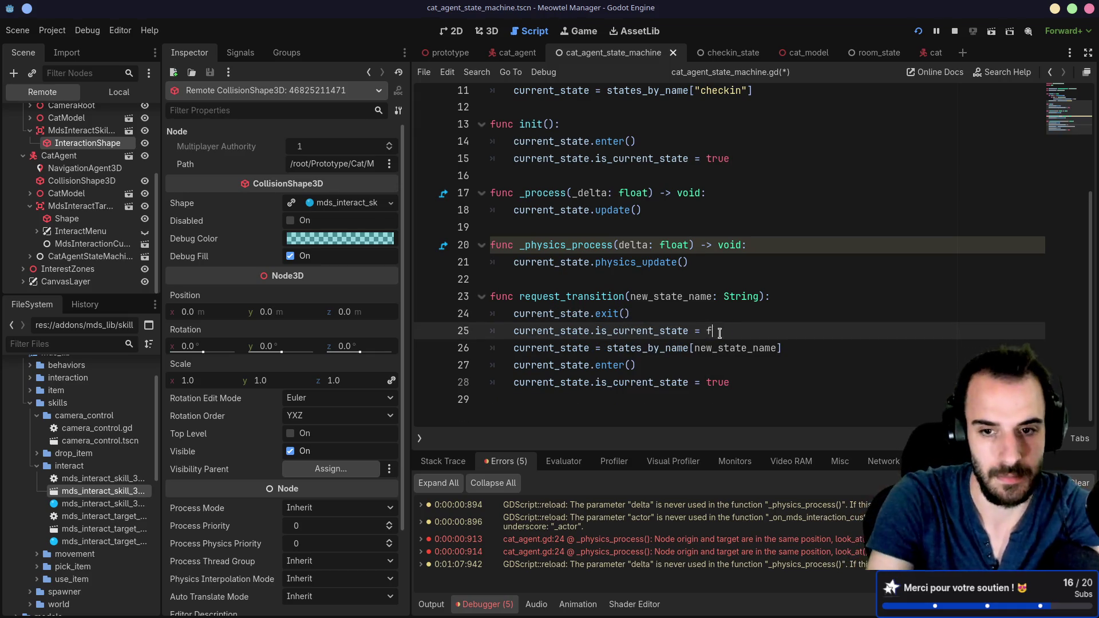
pyautogui.click(720, 381)
pyautogui.click(774, 351)
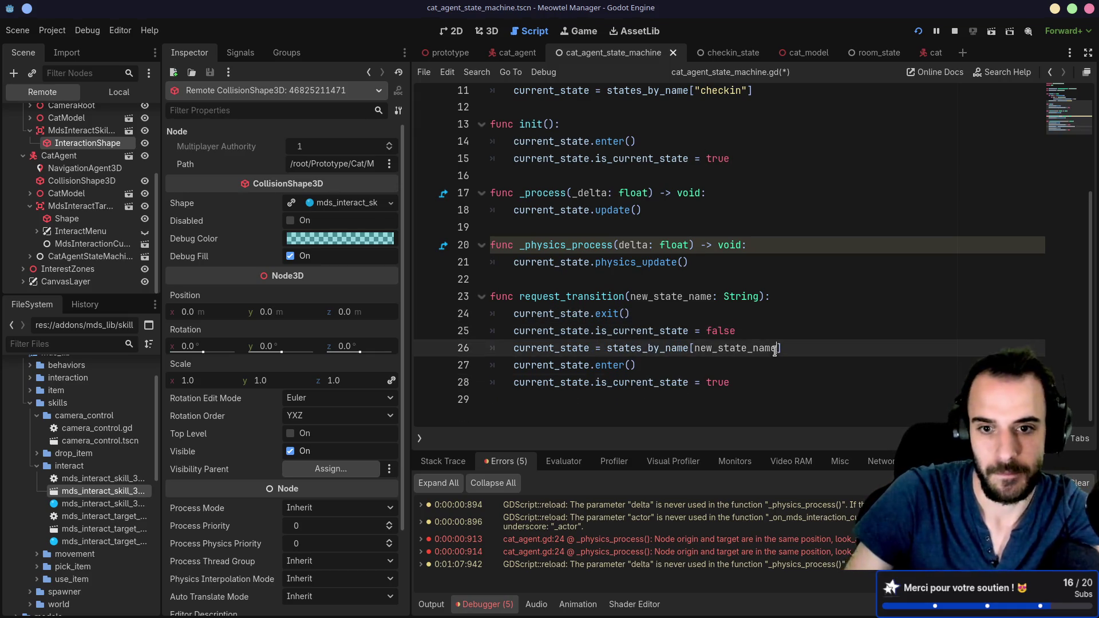
pyautogui.click(801, 301)
pyautogui.hotkey('ctrl', 's')
pyautogui.click(956, 32)
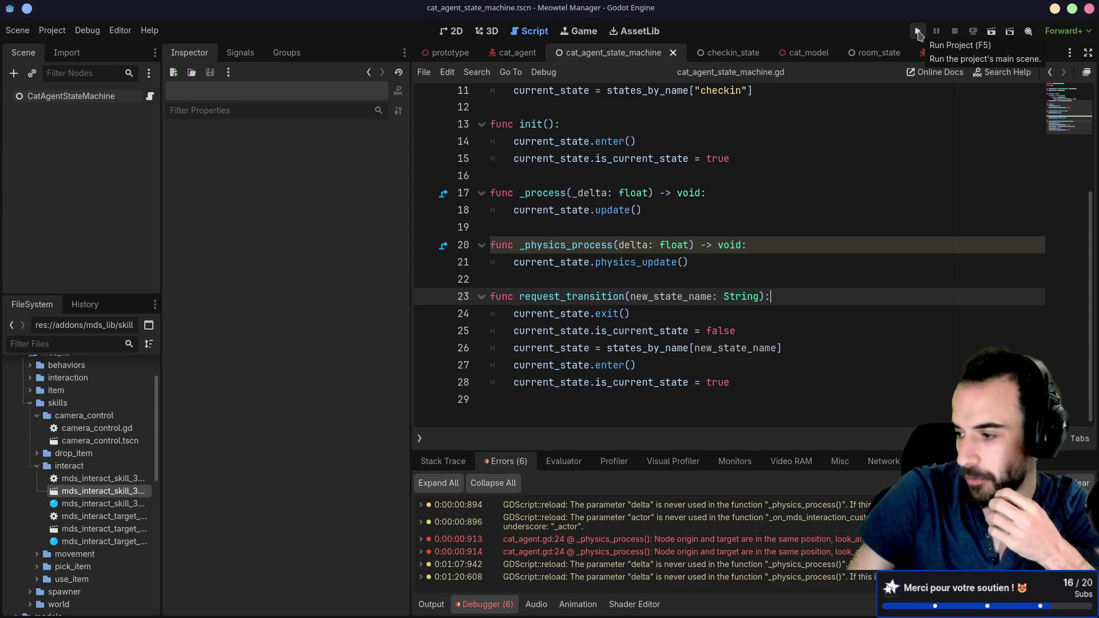
pyautogui.click(917, 32)
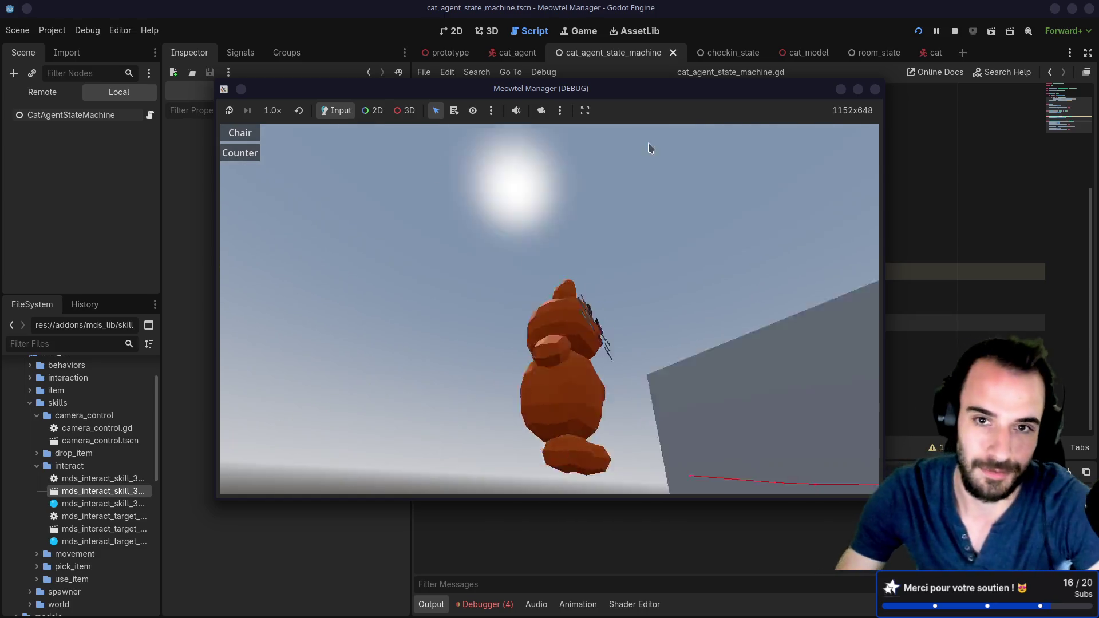
pyautogui.press('F8')
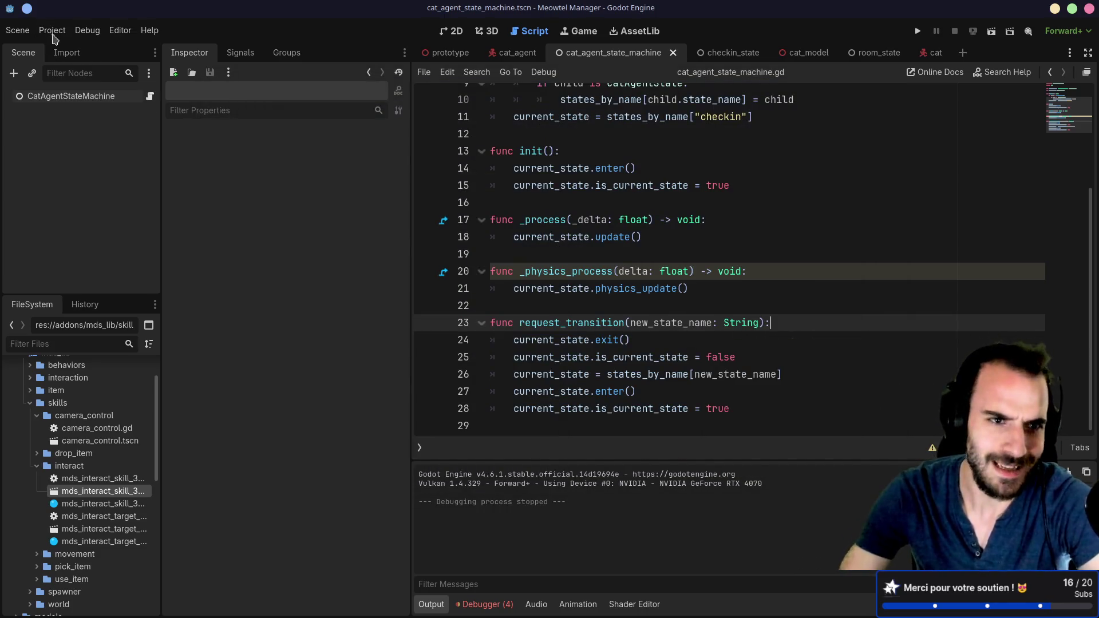
pyautogui.click(51, 31)
# Quit to the Project List and open the Library - Common Behaviors project
pyautogui.click(475, 334)
pyautogui.hotkey('ctrl', 'shift', 'q')
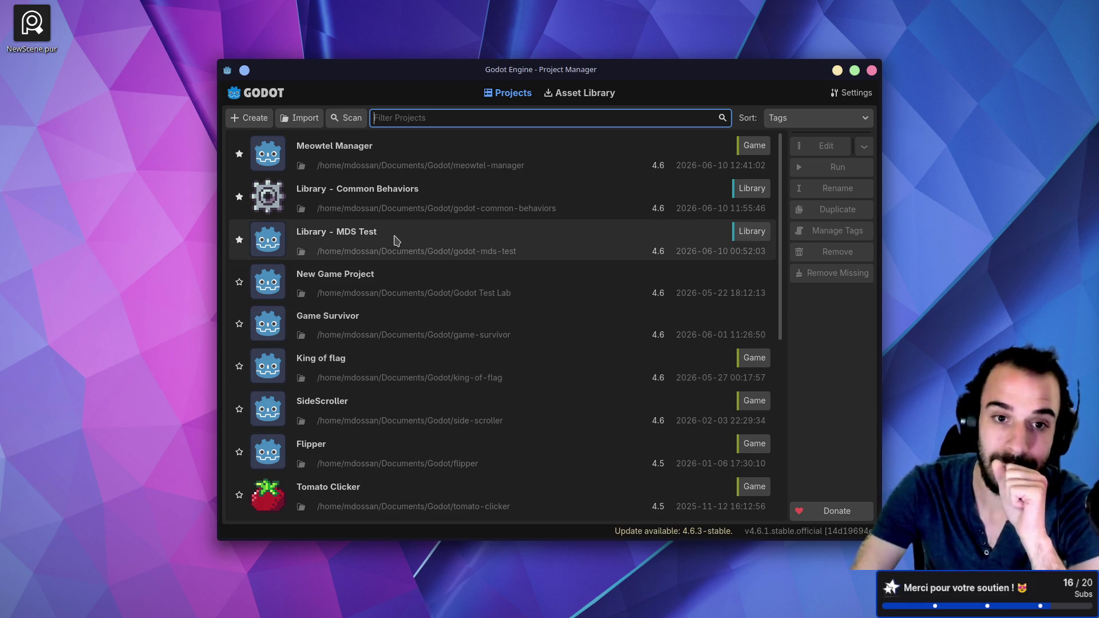
pyautogui.doubleClick(389, 211)
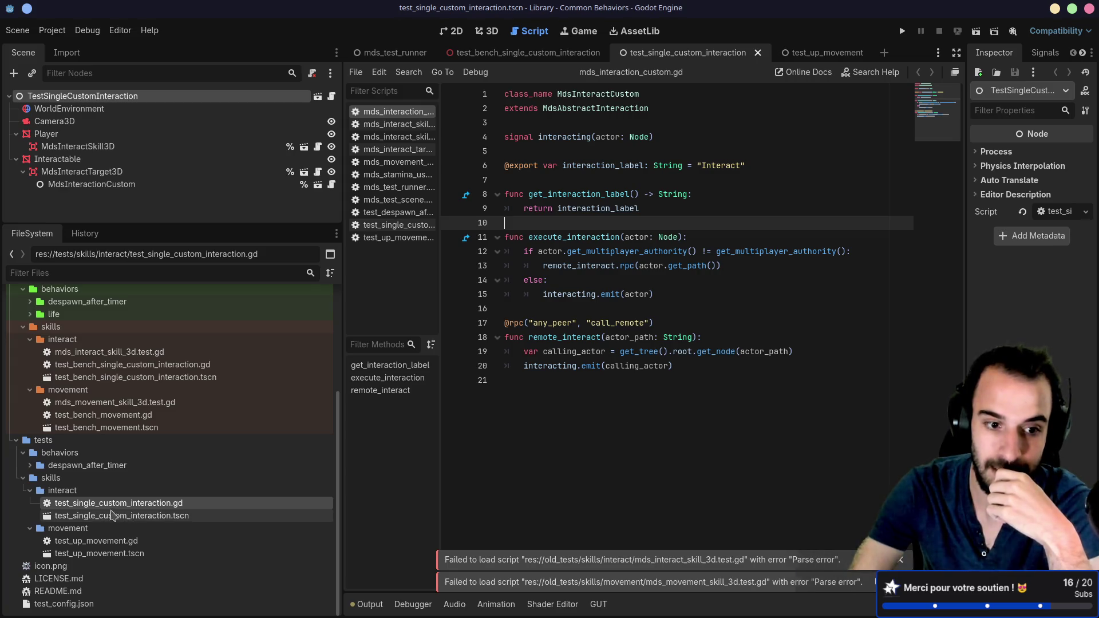
# Review the test_single_custom_interaction script's await and succeed statements
pyautogui.doubleClick(113, 503)
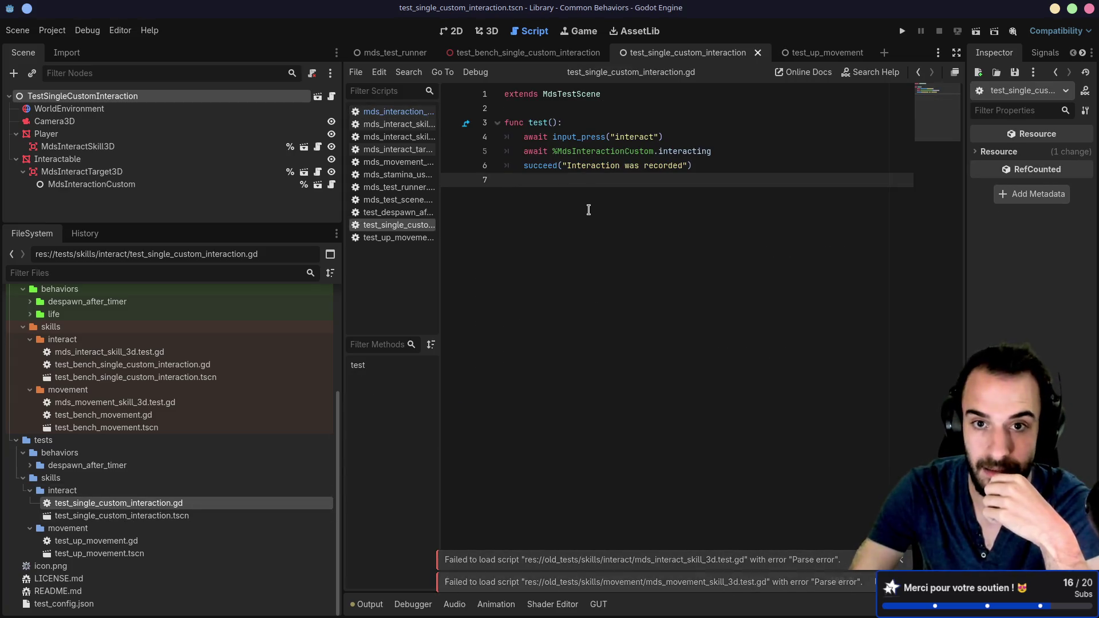
pyautogui.moveTo(519, 138); pyautogui.dragTo(676, 137)
pyautogui.click(572, 162)
pyautogui.moveTo(524, 151); pyautogui.dragTo(730, 150)
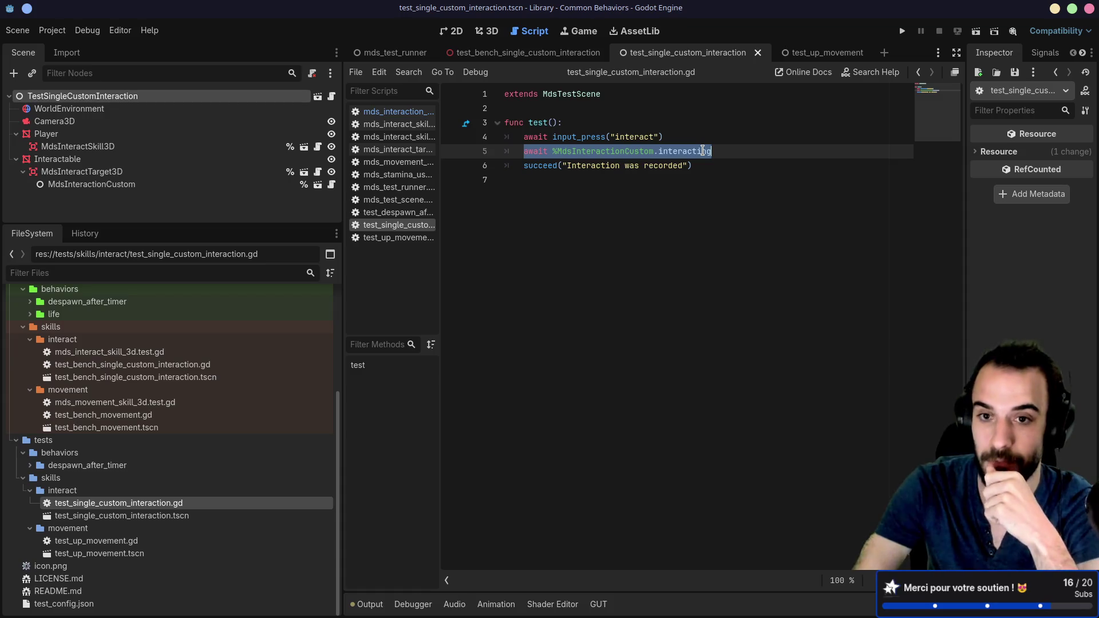
pyautogui.moveTo(521, 165); pyautogui.dragTo(723, 166)
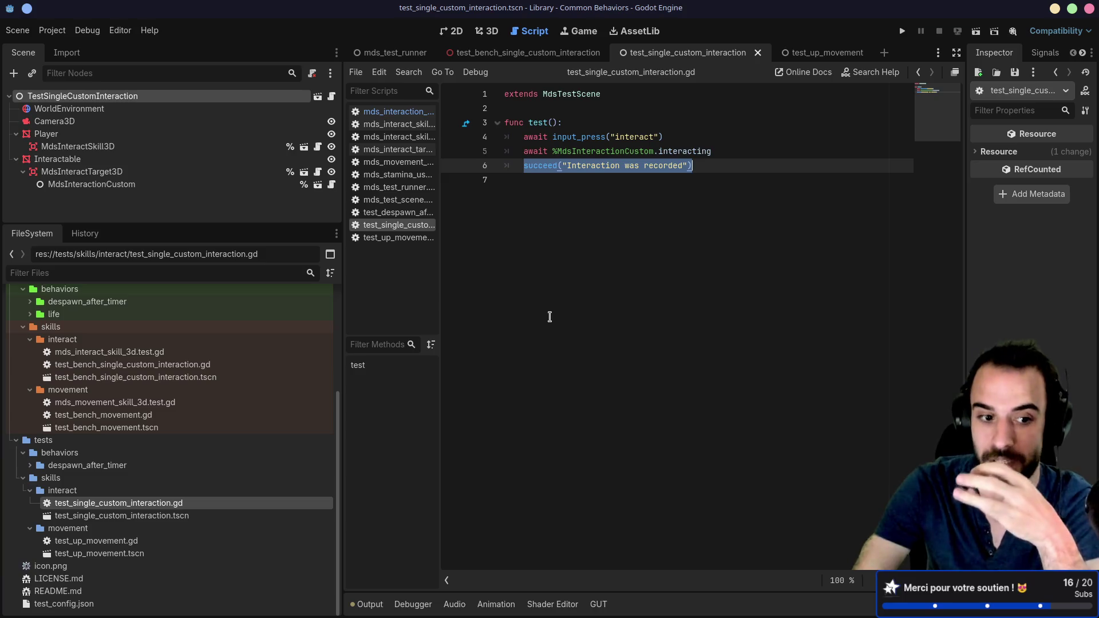
# Inspect the test scene's Player, Interactable and interaction nodes in 3D, then run mds_test_runner
pyautogui.click(182, 516)
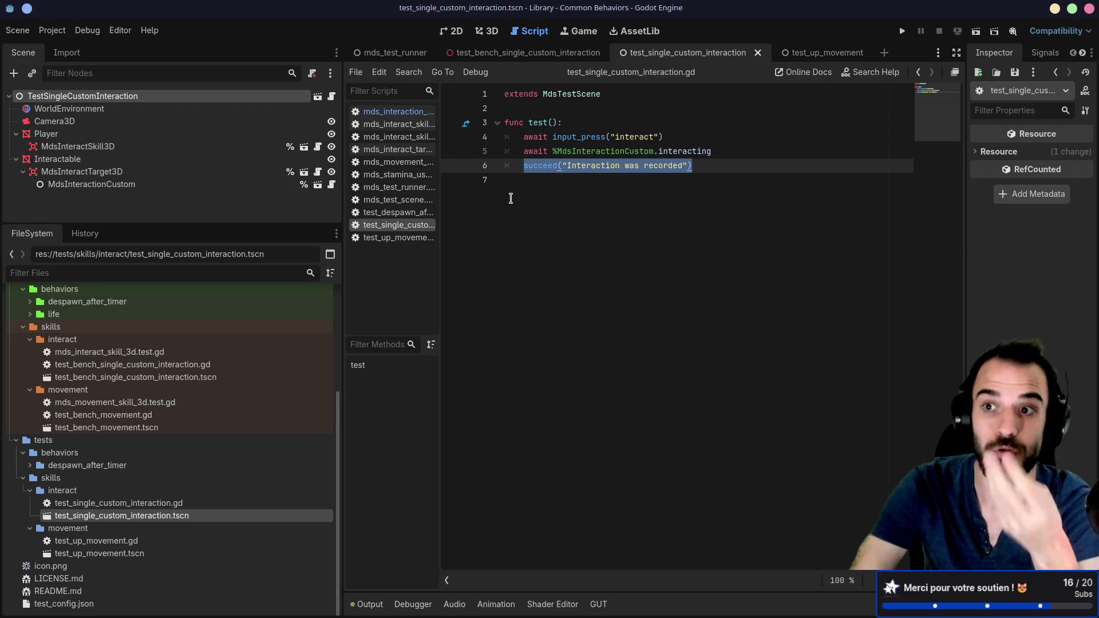
pyautogui.click(486, 30)
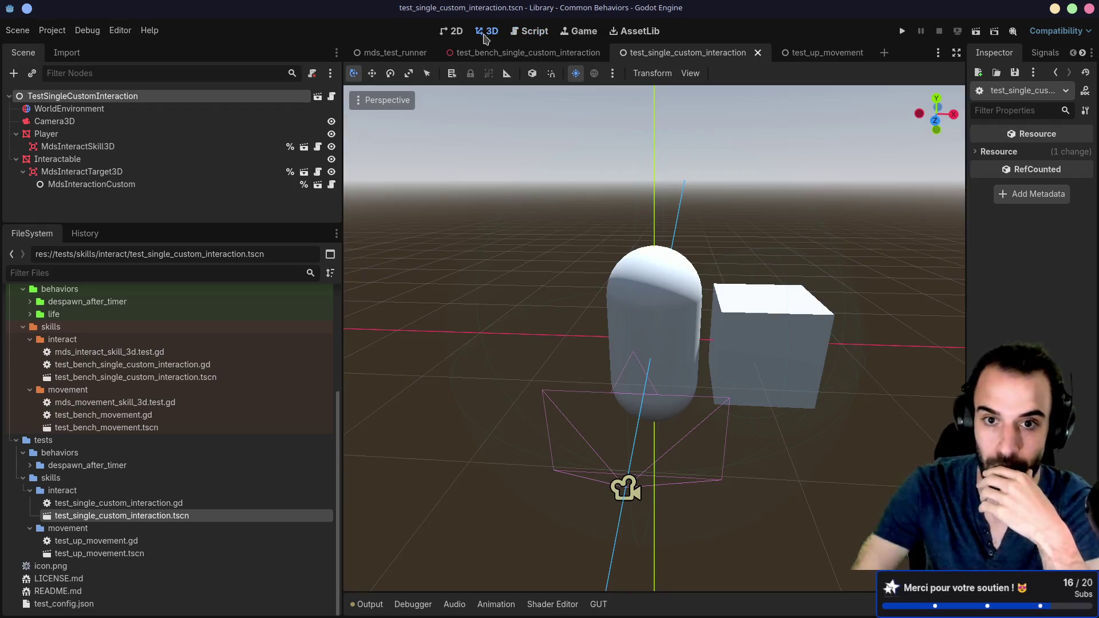
pyautogui.click(65, 136)
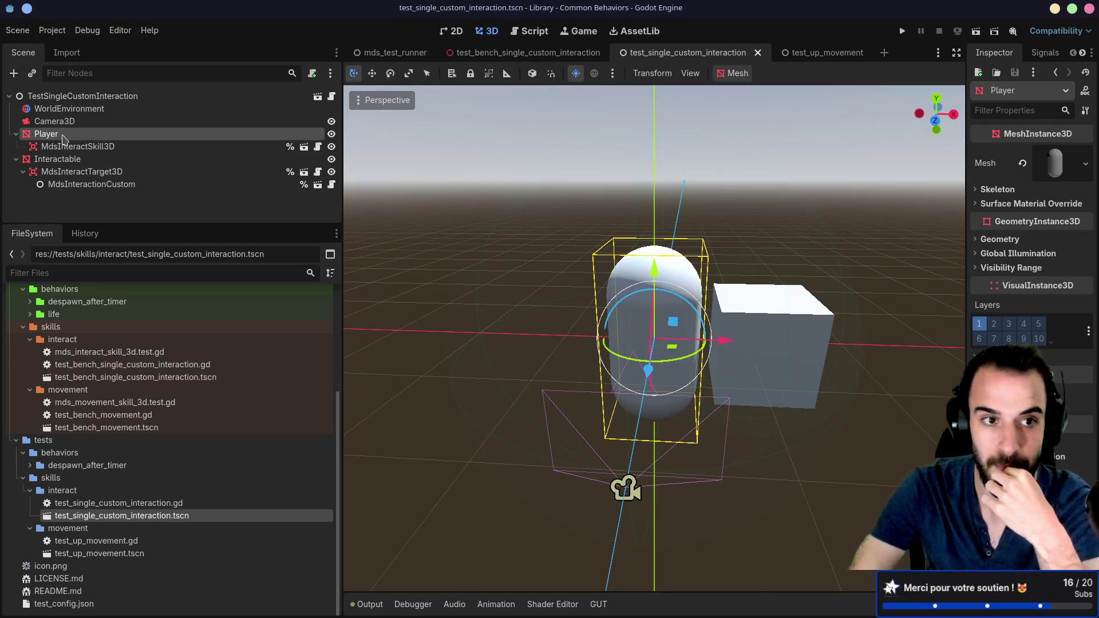
pyautogui.click(72, 147)
pyautogui.click(79, 160)
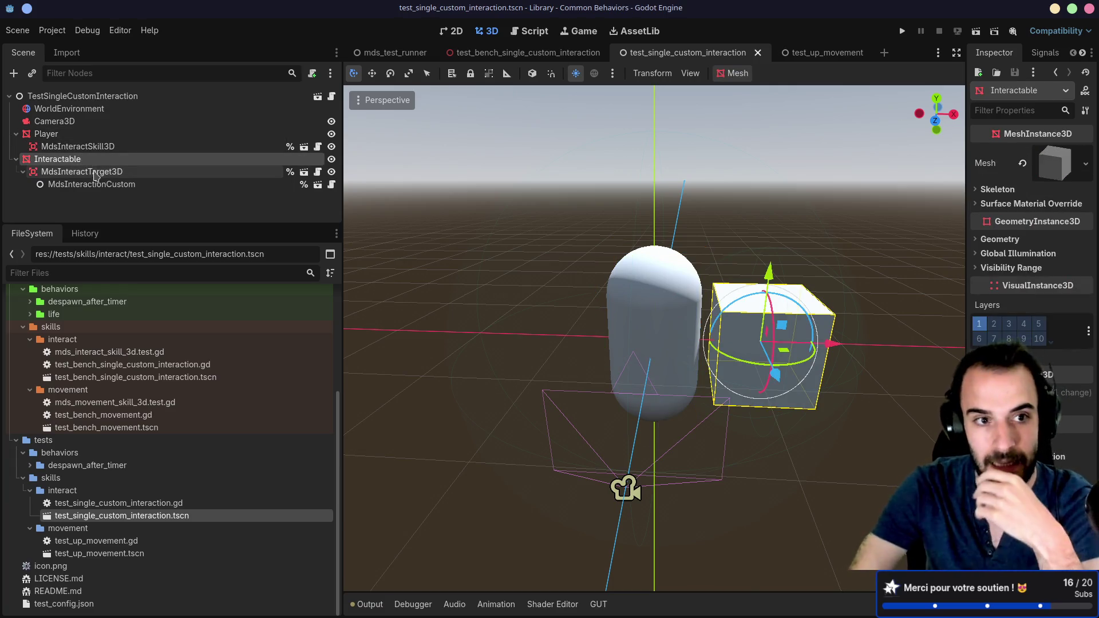
pyautogui.click(94, 173)
pyautogui.click(95, 186)
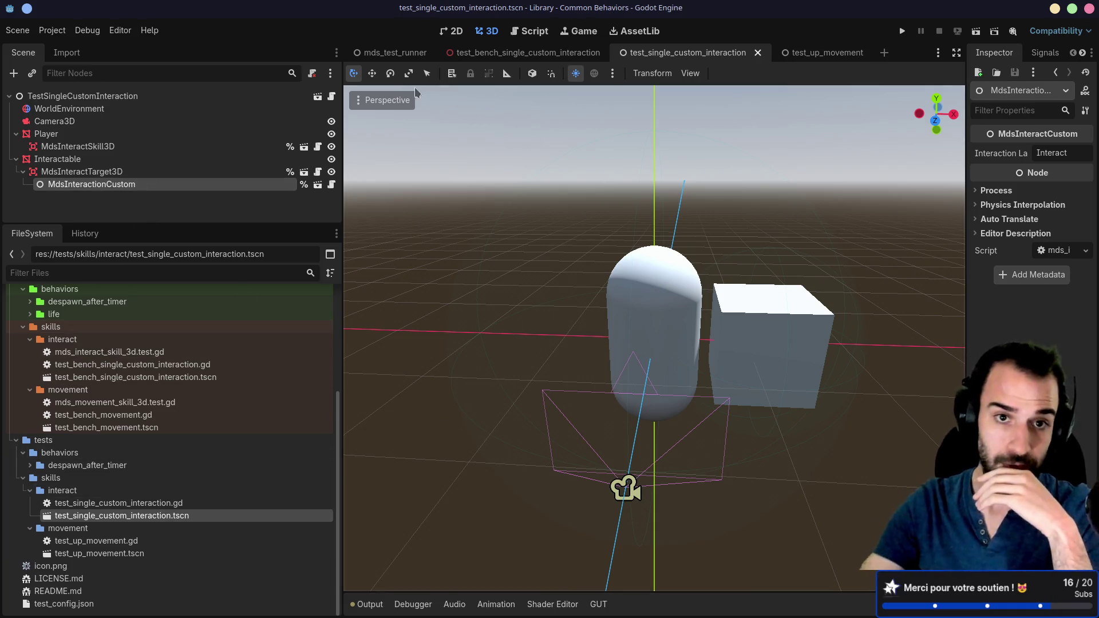
pyautogui.click(387, 50)
pyautogui.click(979, 31)
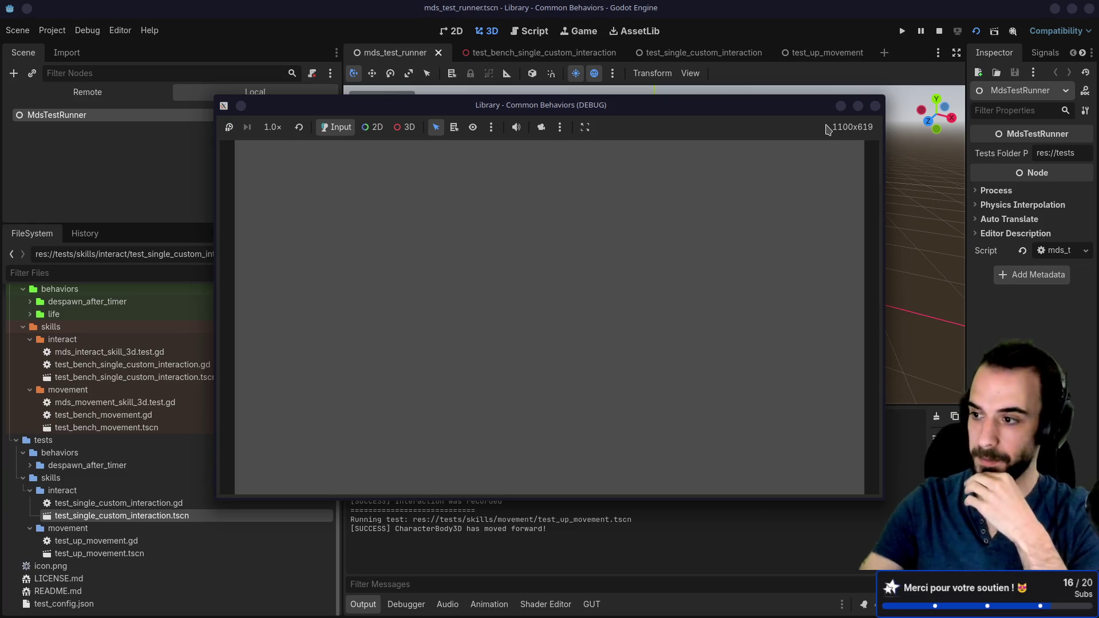
# Close the test runner window after all three tests pass, and open the Project menu
pyautogui.click(874, 109)
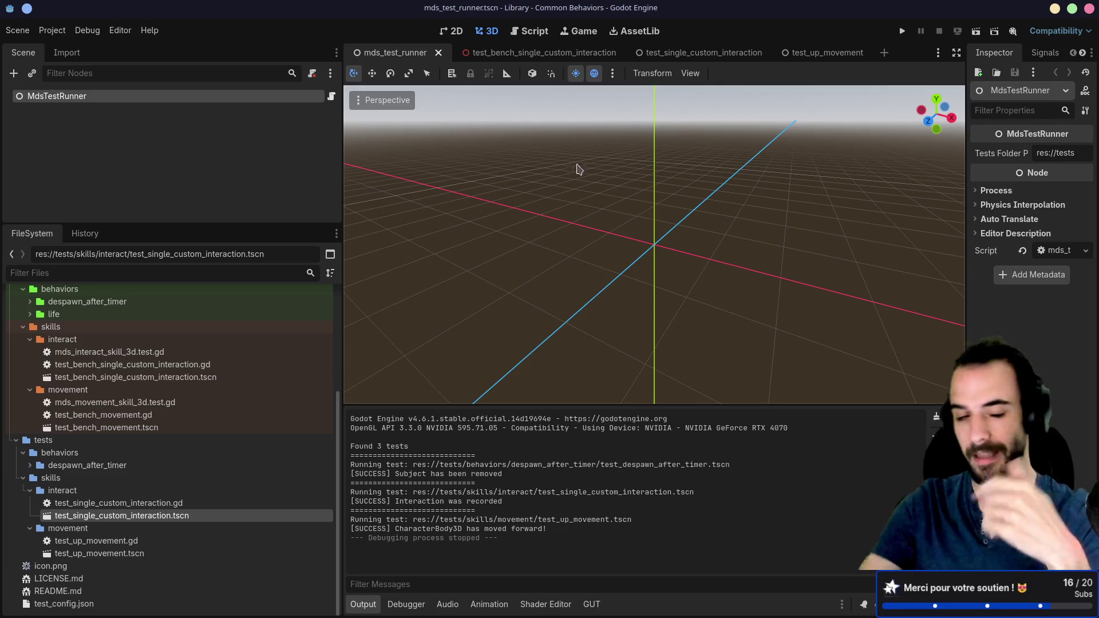
pyautogui.click(65, 36)
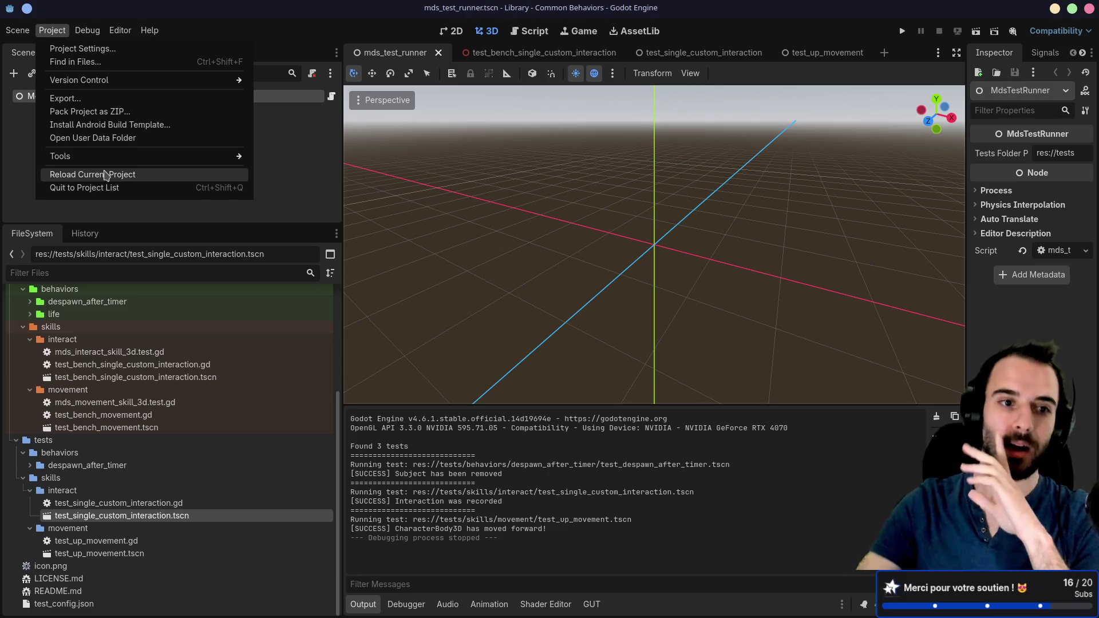
# Quit to the project list and open the Meowtel Manager project
pyautogui.click(113, 189)
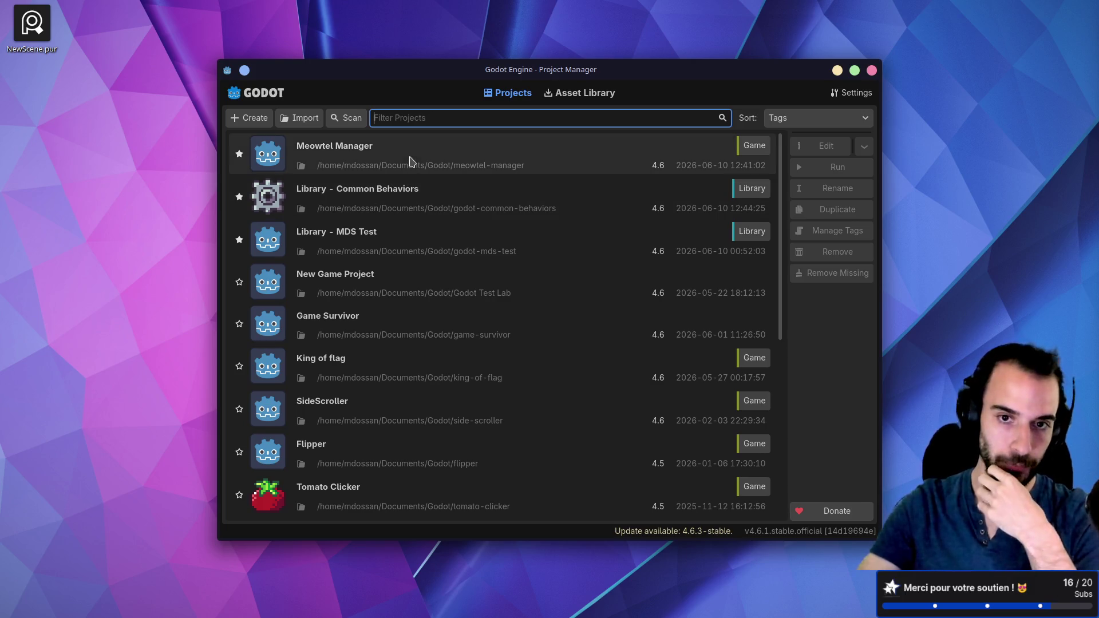
pyautogui.doubleClick(411, 162)
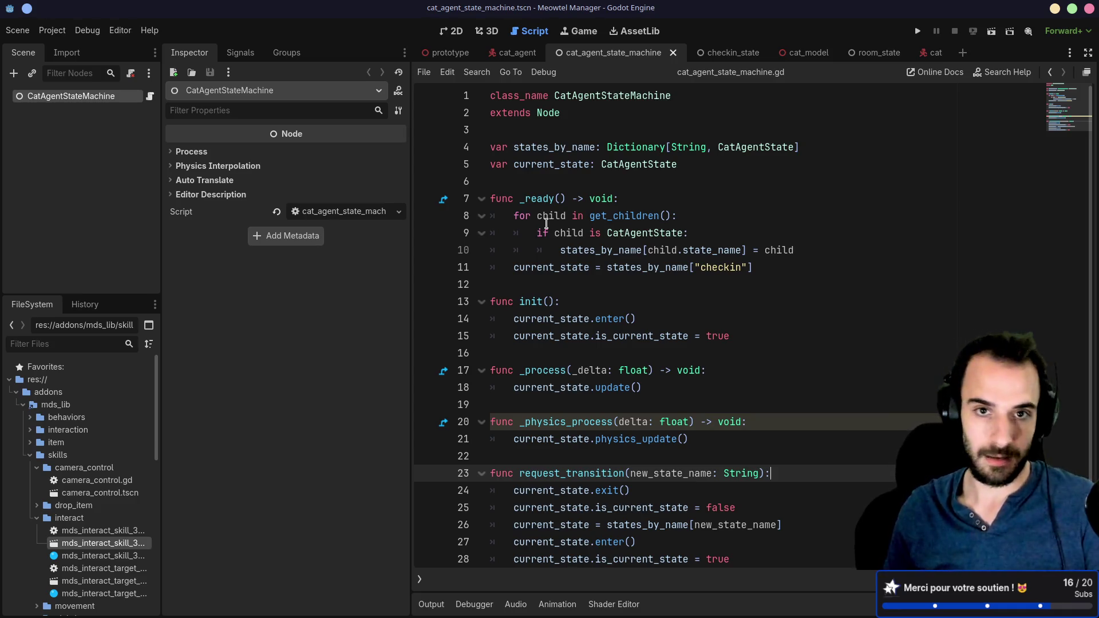
# Open the Meowtel Manager prototype scene tab and drag the Scene and Inspector dock splitters wider
pyautogui.click(452, 53)
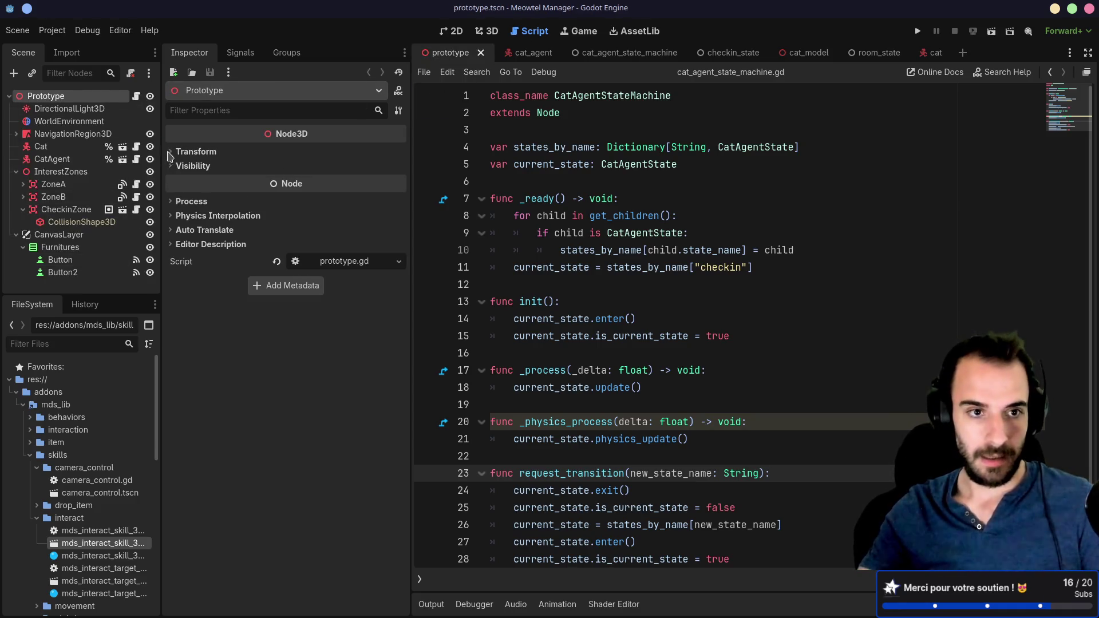
pyautogui.moveTo(163, 154); pyautogui.dragTo(197, 150)
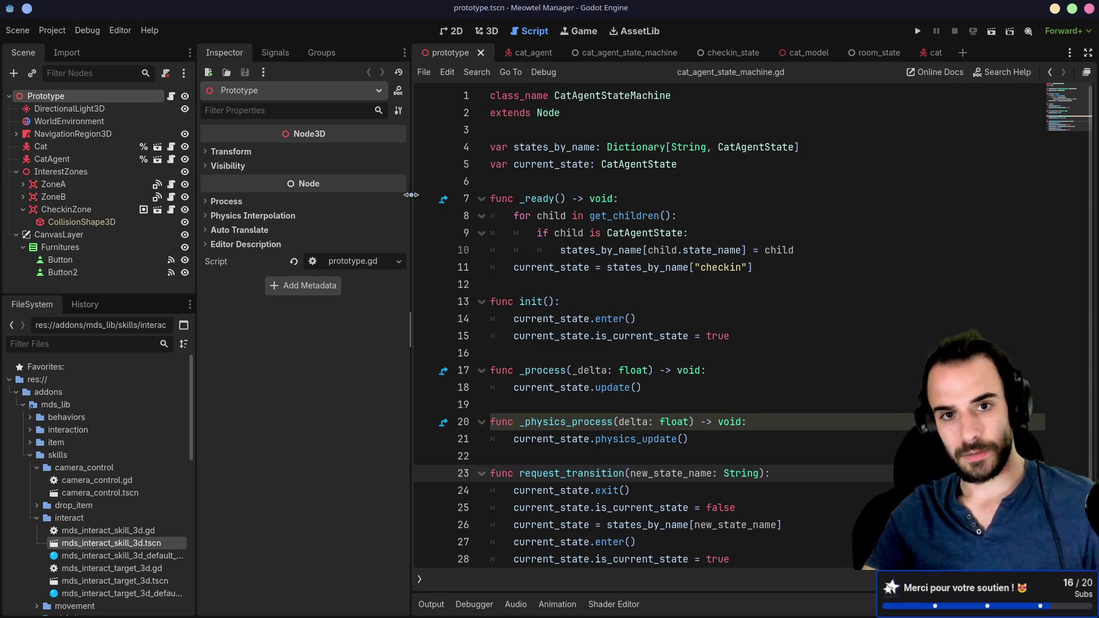
pyautogui.moveTo(411, 195); pyautogui.dragTo(423, 195)
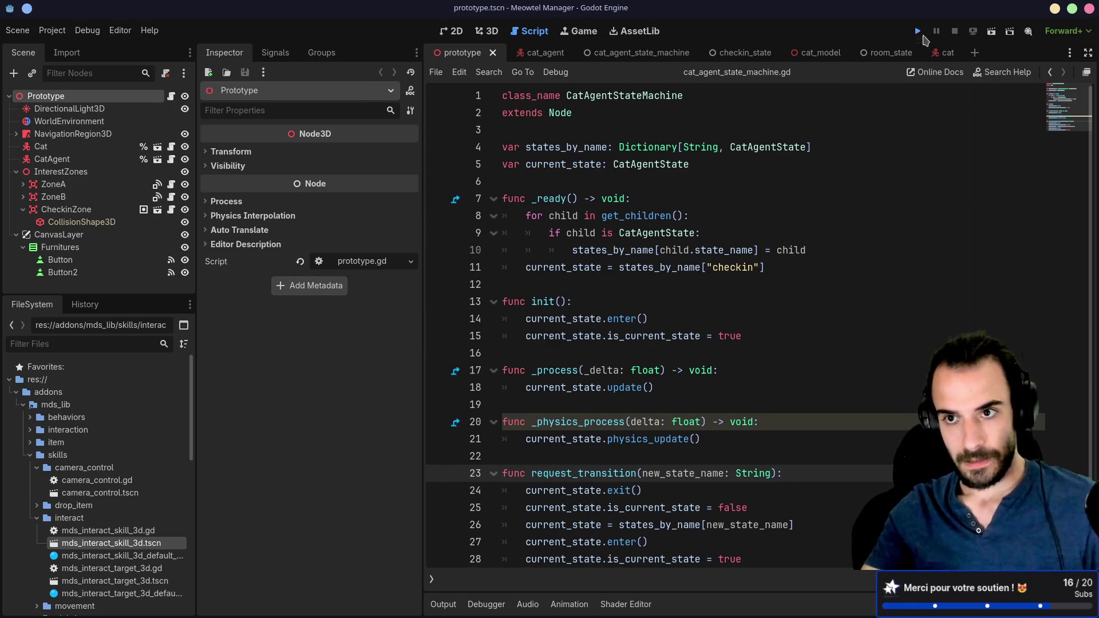
# Play the prototype game and orbit the camera to follow the cat's red navigation path, then close it
pyautogui.click(917, 31)
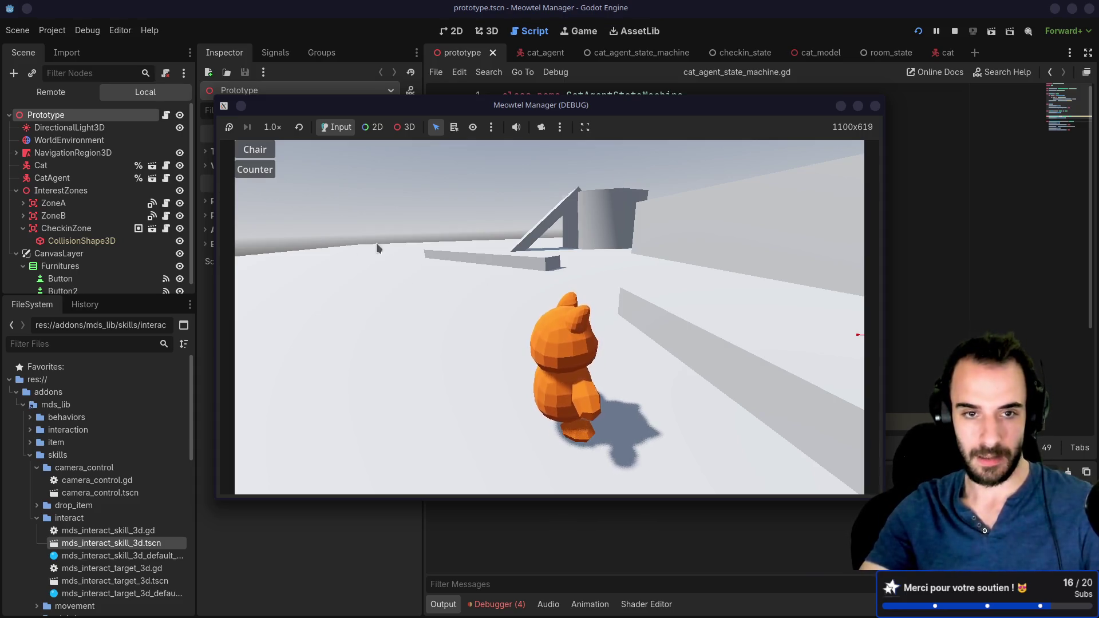
pyautogui.moveTo(489, 256); pyautogui.dragTo(520, 259)
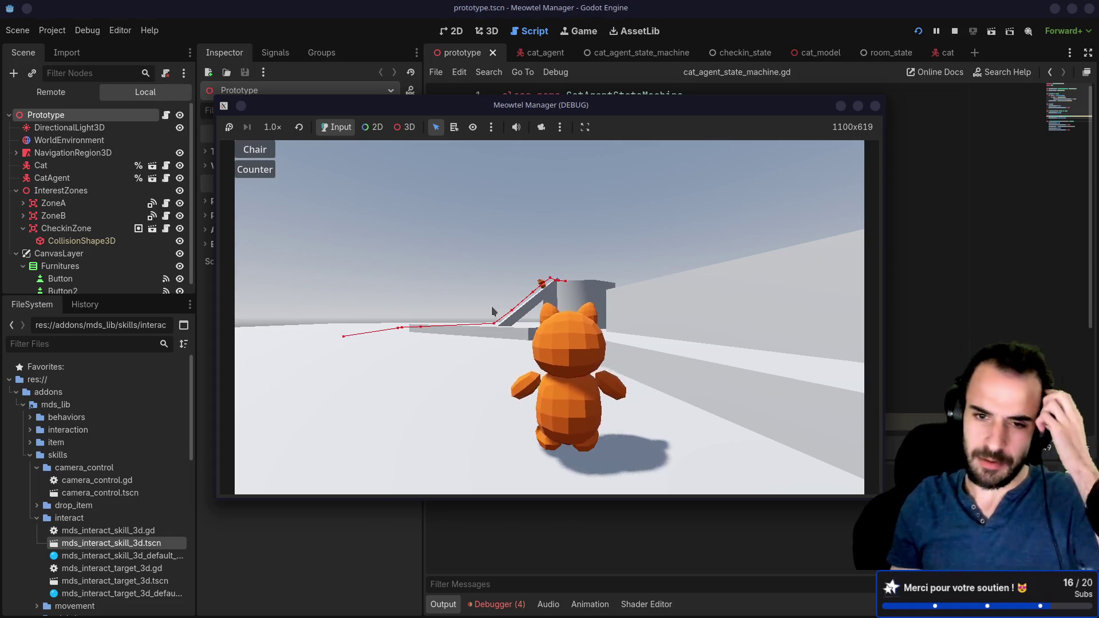
pyautogui.moveTo(492, 311); pyautogui.dragTo(503, 307)
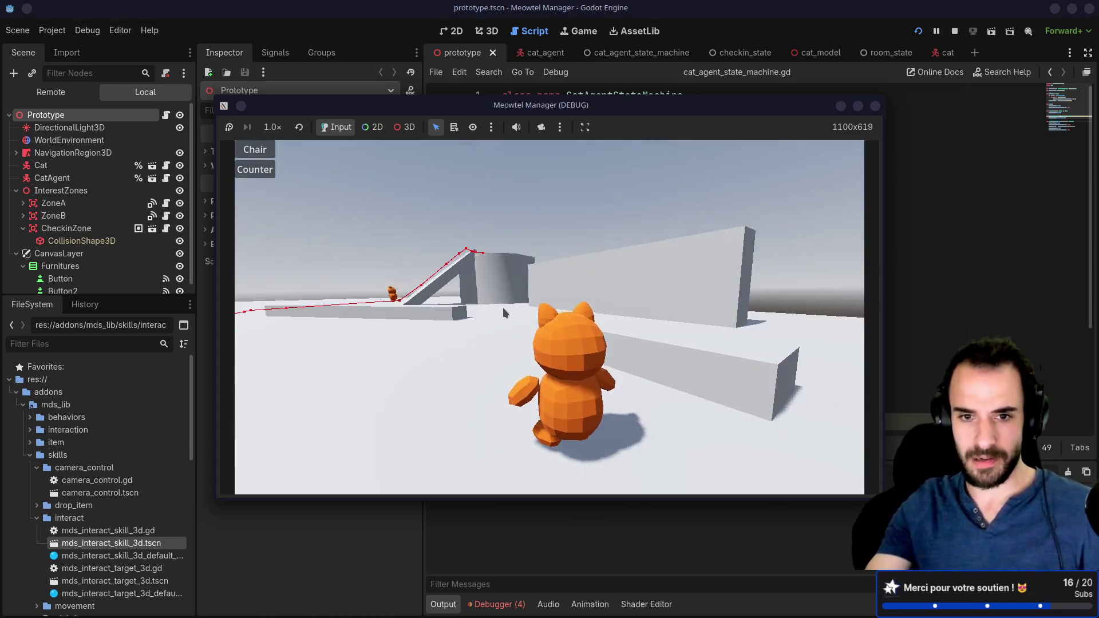
pyautogui.click(875, 105)
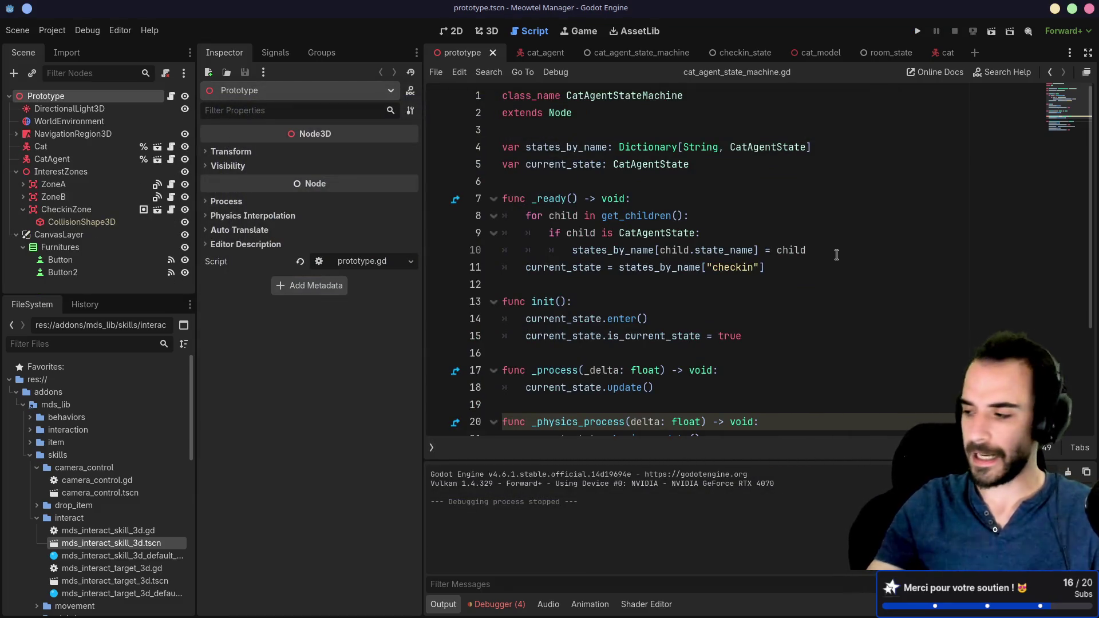
pyautogui.scroll(-3, 841, 277)
pyautogui.scroll(3, 844, 282)
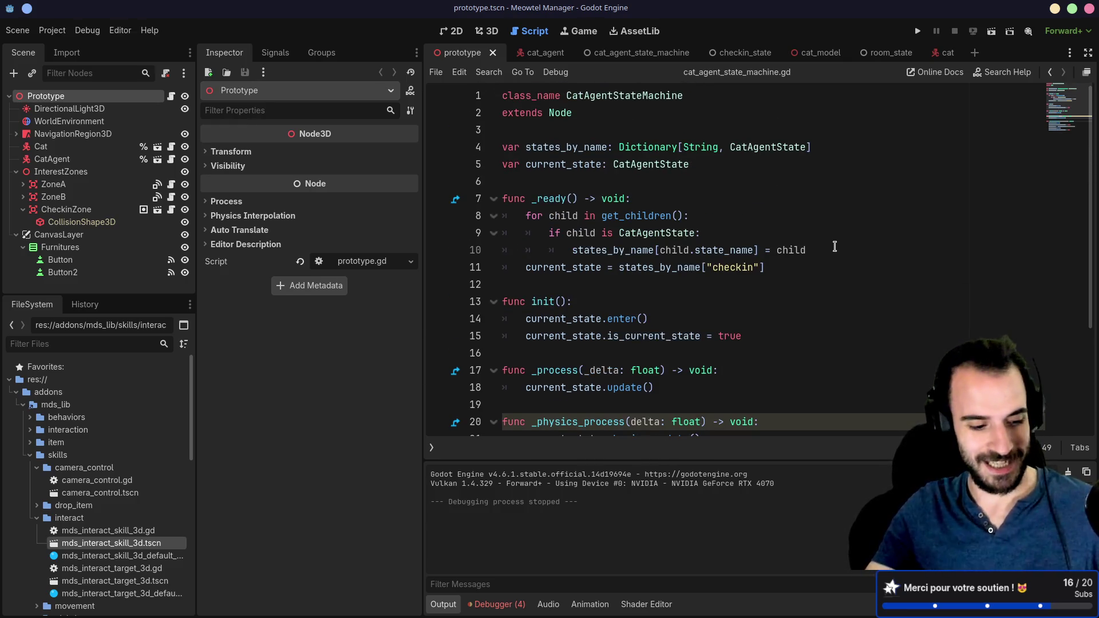
pyautogui.scroll(-3, 778, 268)
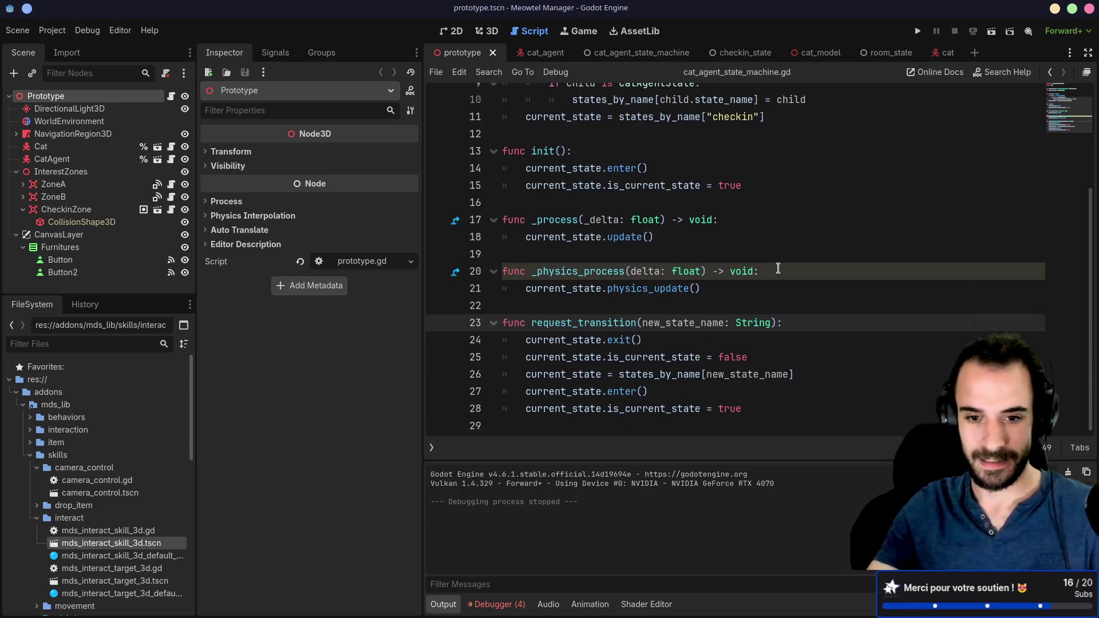
pyautogui.scroll(3, 770, 282)
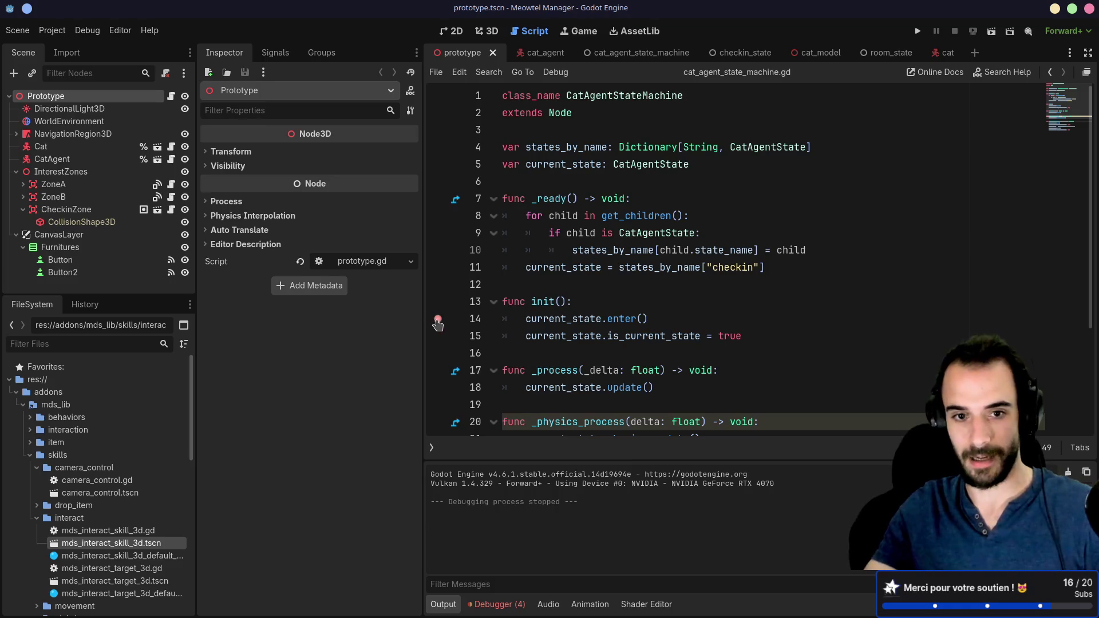
# Toggle a breakpoint on line 14 of cat_agent_state_machine.gd and save with Ctrl+S
pyautogui.click(438, 320)
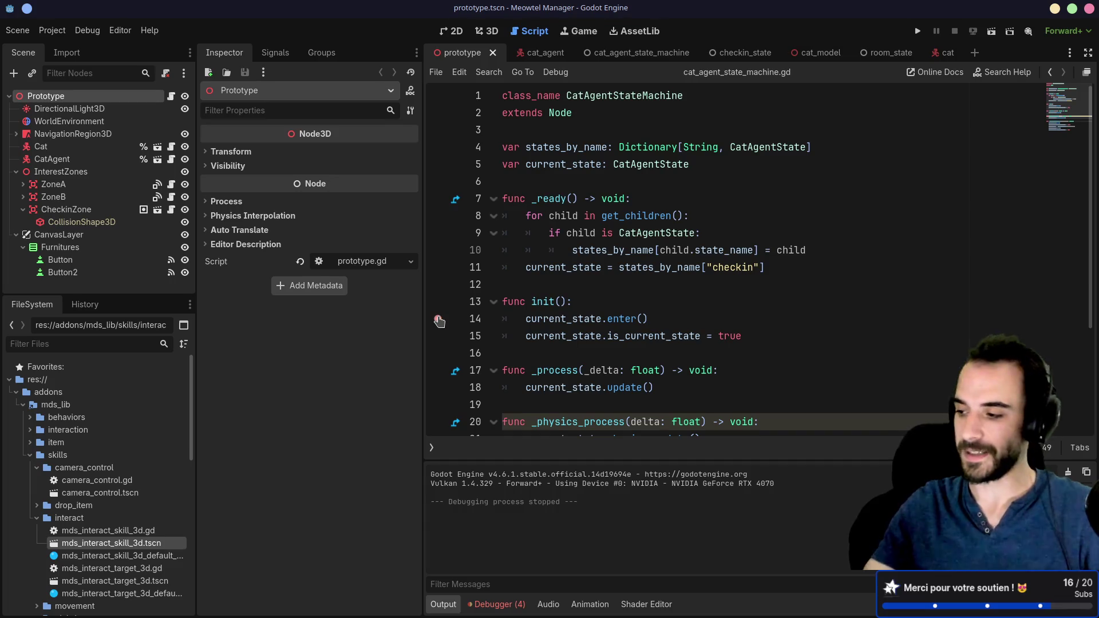
pyautogui.scroll(-3, 479, 318)
pyautogui.hotkey('ctrl', 's')
# Give the code editor more room, then switch to the 3D view of the level
pyautogui.click(608, 289)
pyautogui.scroll(3, 643, 290)
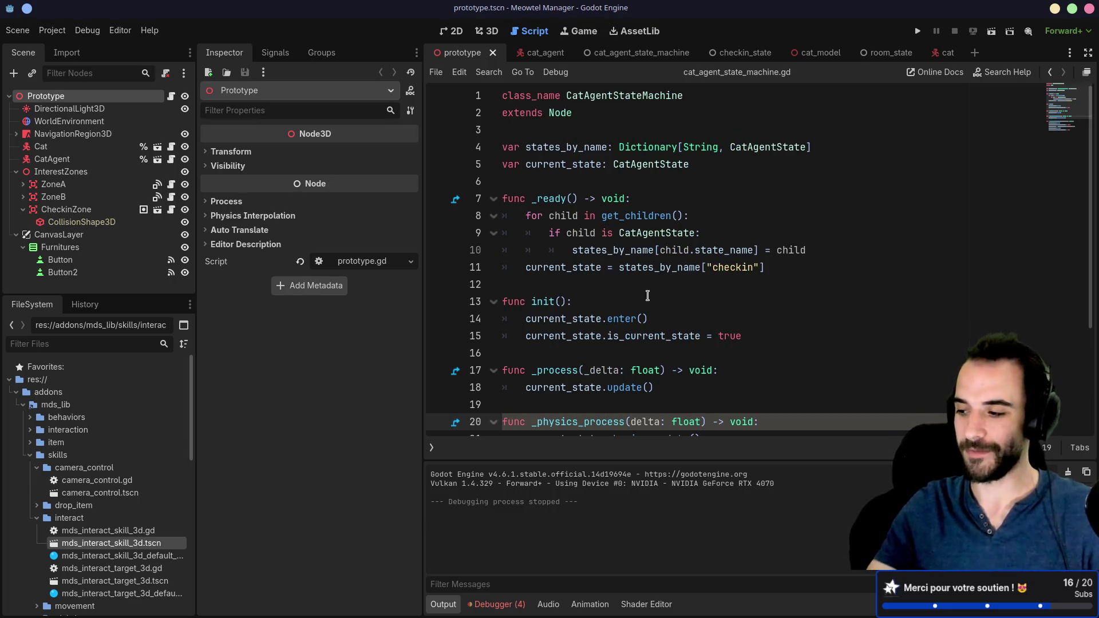
pyautogui.scroll(-3, 648, 295)
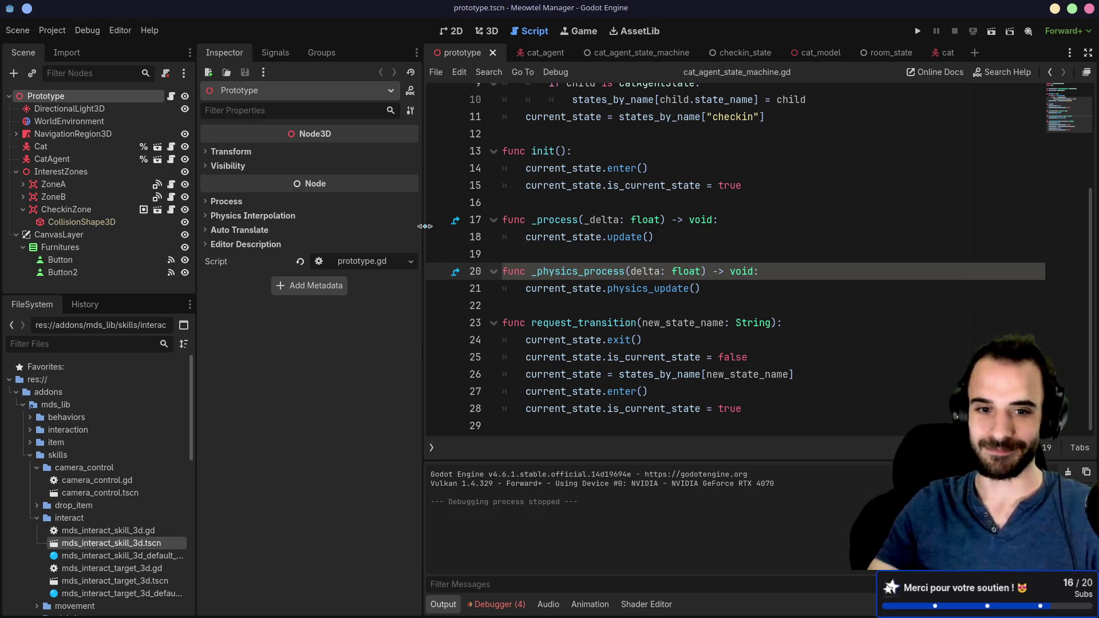
pyautogui.moveTo(425, 227); pyautogui.dragTo(408, 226)
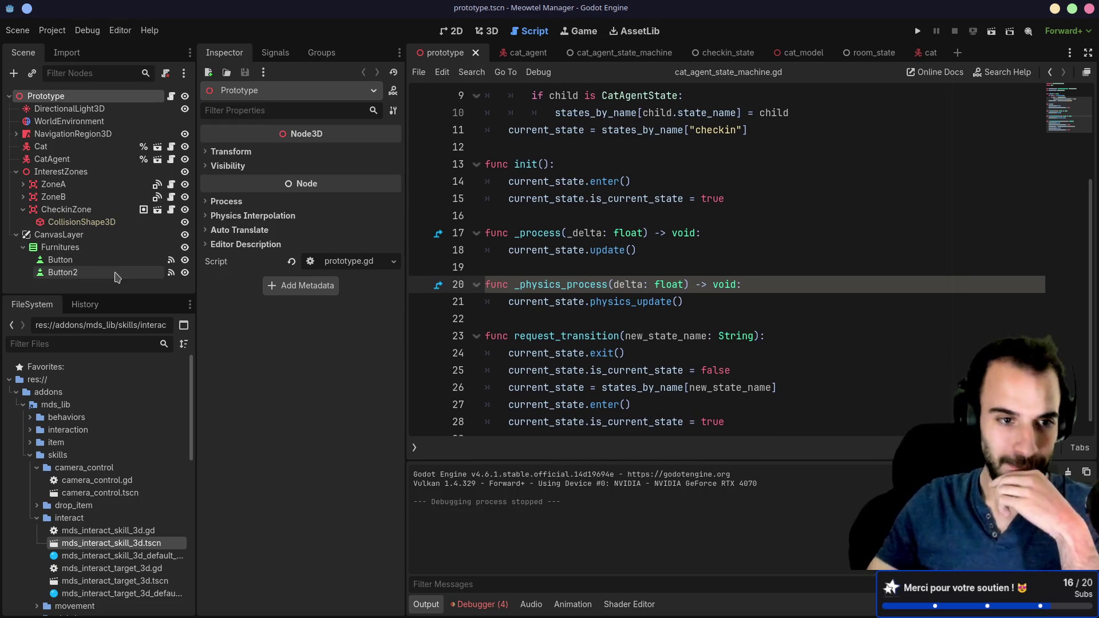
pyautogui.click(530, 318)
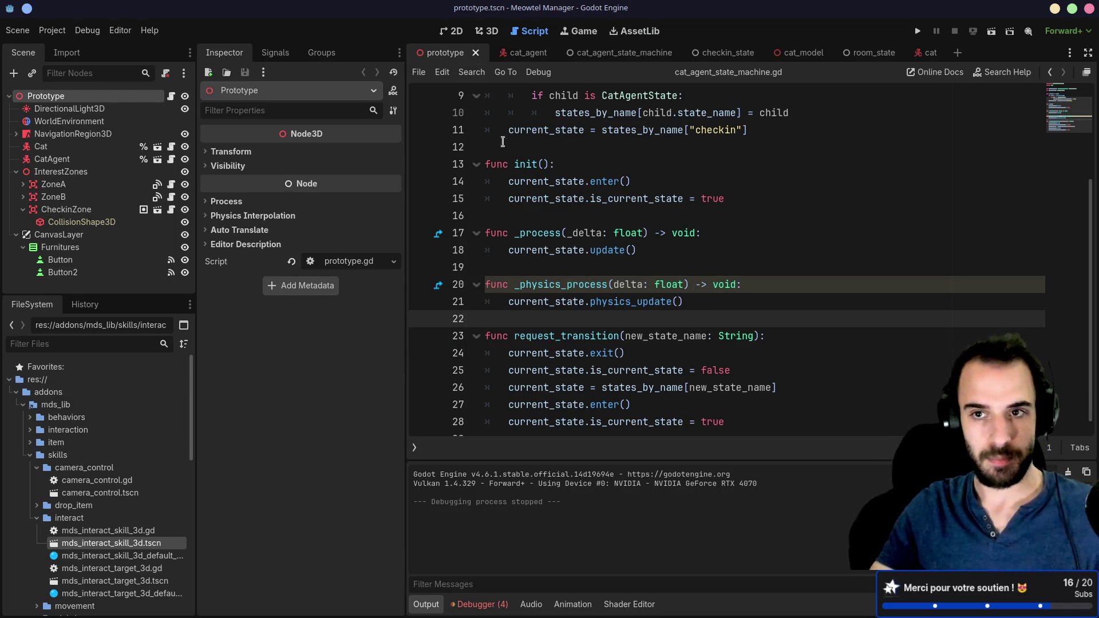
pyautogui.click(488, 31)
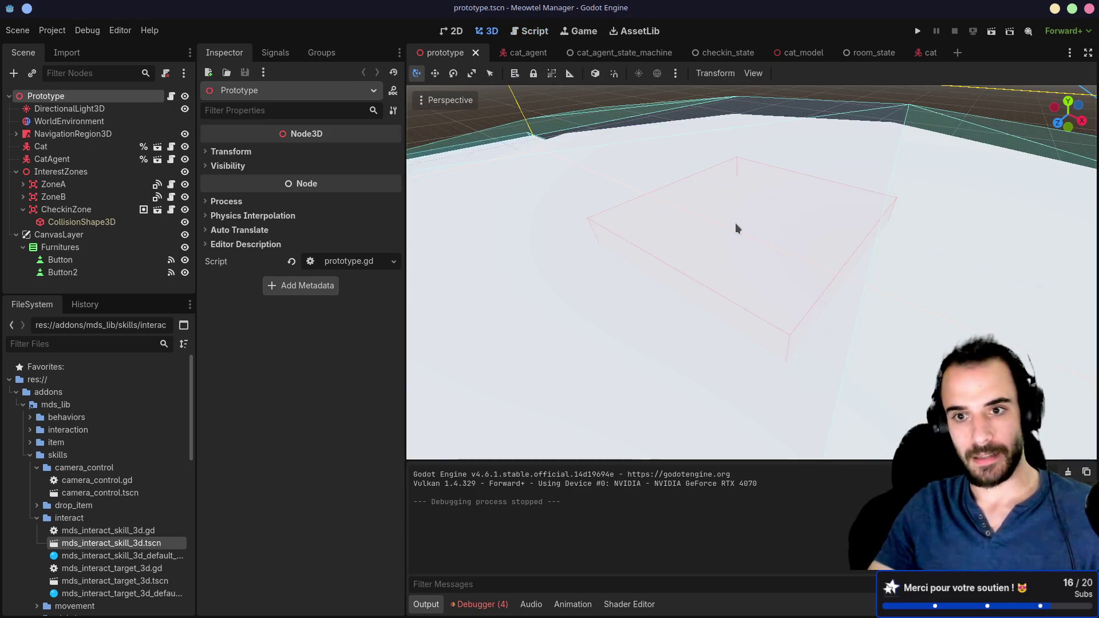
# Delete the CSGPolygon3D ramp from the level, confirming the prompt
pyautogui.scroll(-8, 664, 263)
pyautogui.scroll(-6, 673, 156)
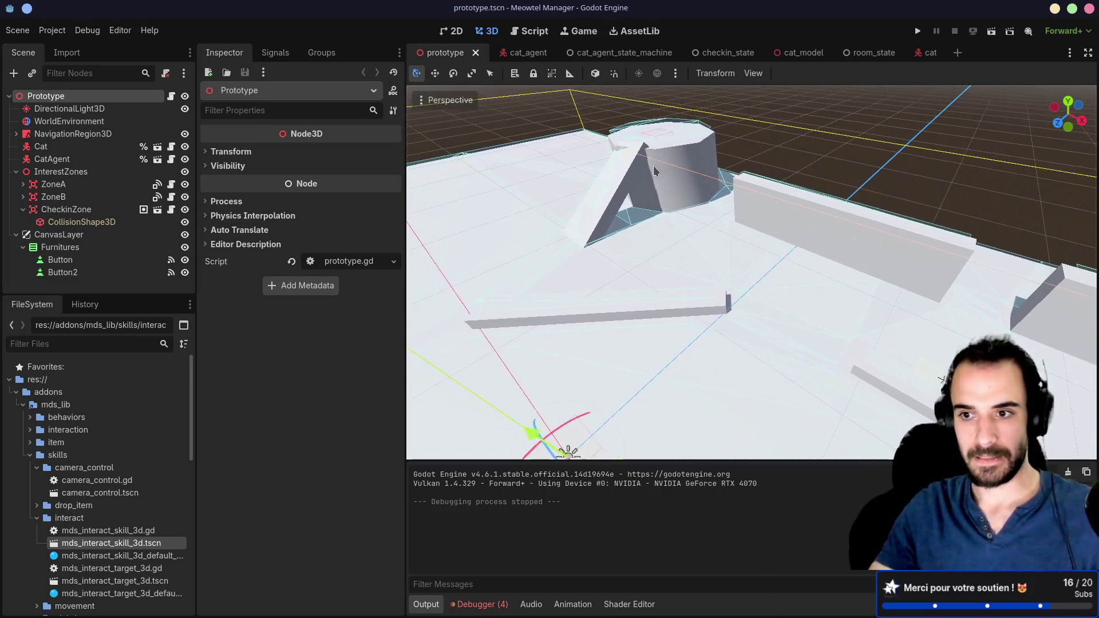
pyautogui.click(648, 182)
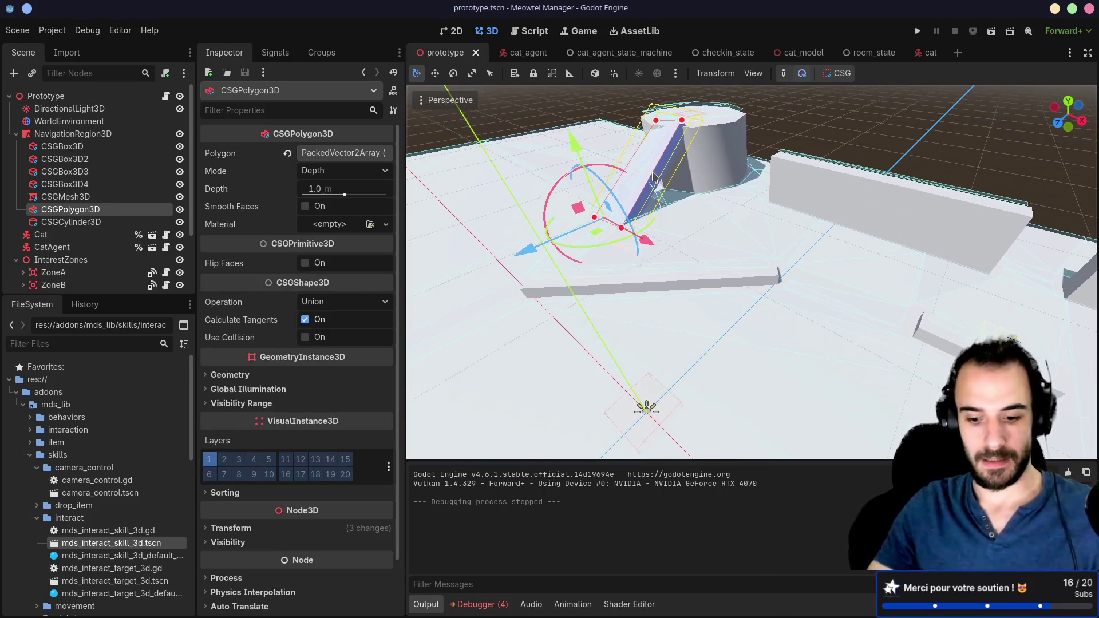
pyautogui.press('Delete')
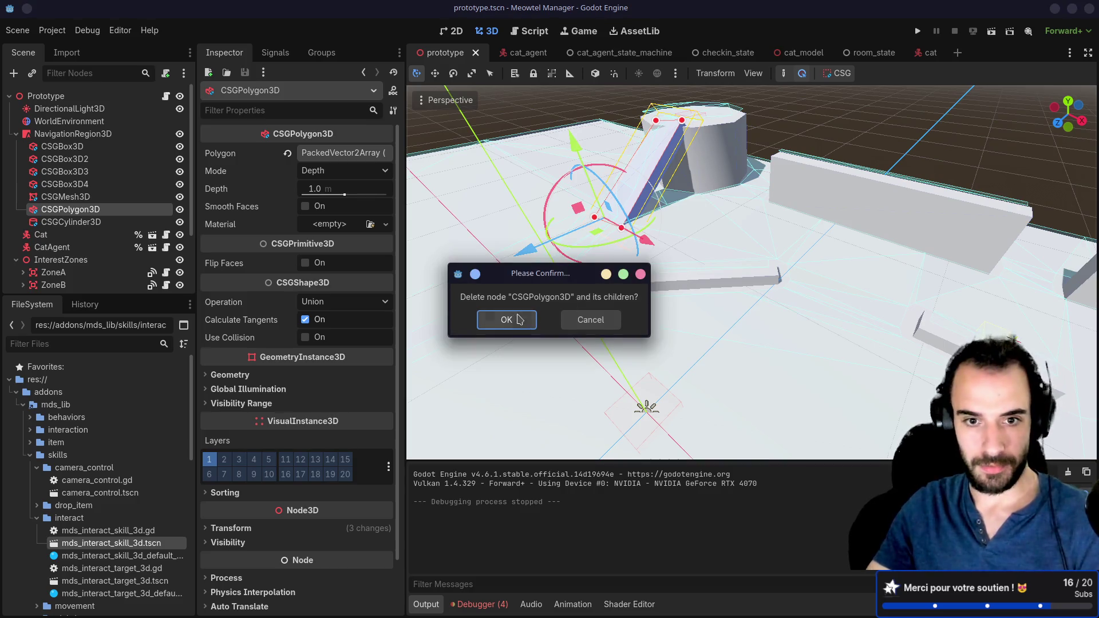
pyautogui.press('Return')
# Delete the long thin CSGBox3D and the octagonal CSGCylinder3D, confirming each removal
pyautogui.click(678, 295)
pyautogui.press('Delete')
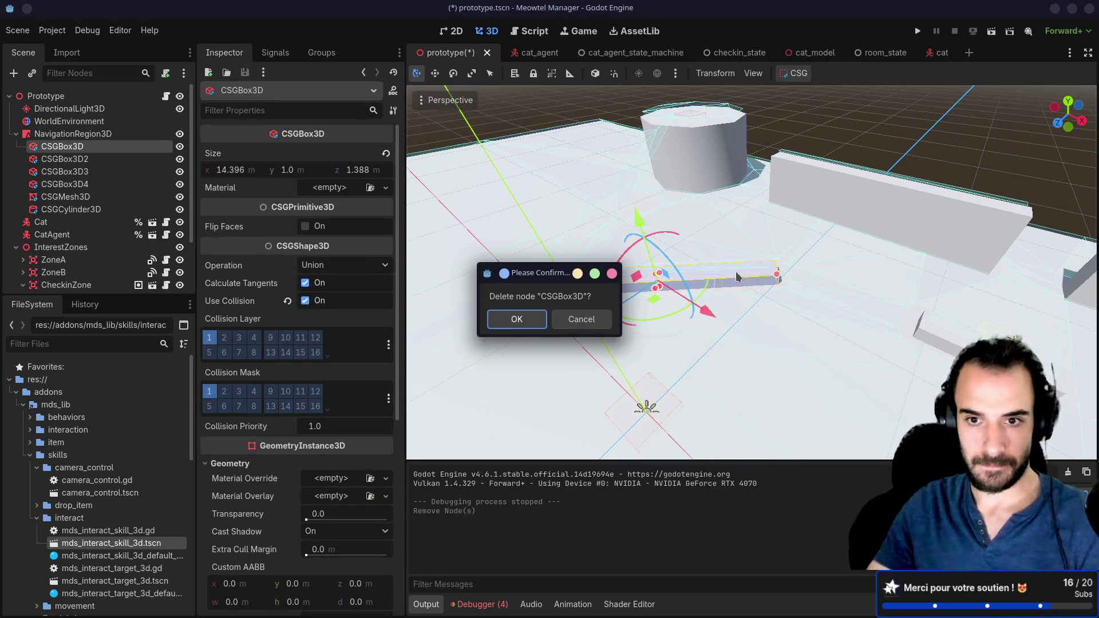
pyautogui.click(553, 315)
pyautogui.click(701, 174)
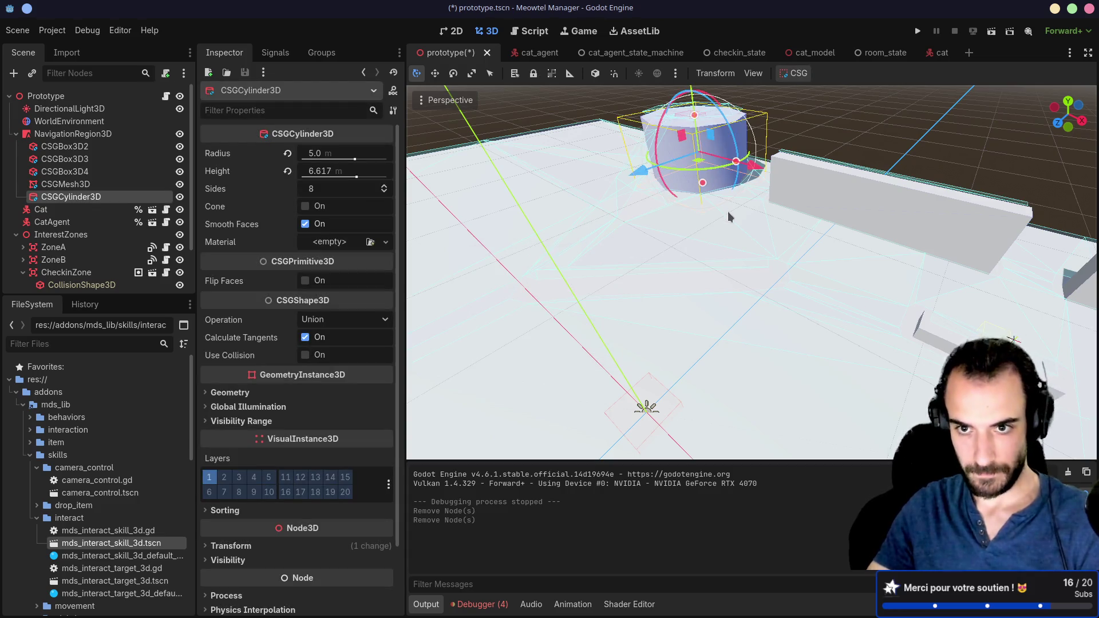
pyautogui.press('Delete')
pyautogui.click(515, 315)
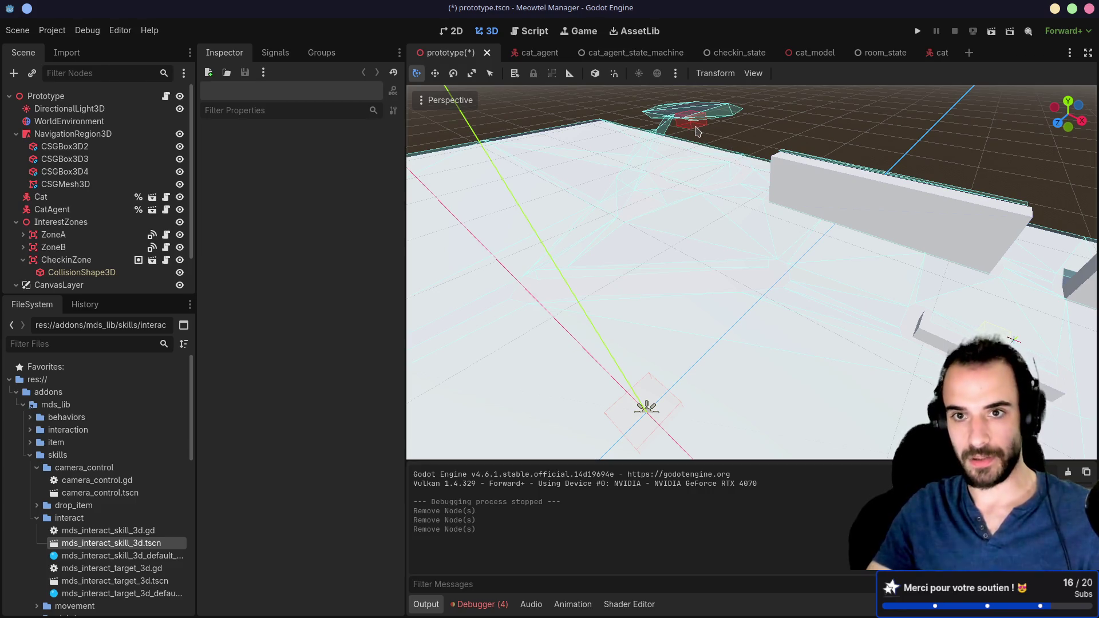
pyautogui.click(852, 214)
# Duplicate the long wall CSGBox3D3, place the copy further left and shorten it
pyautogui.press('f')
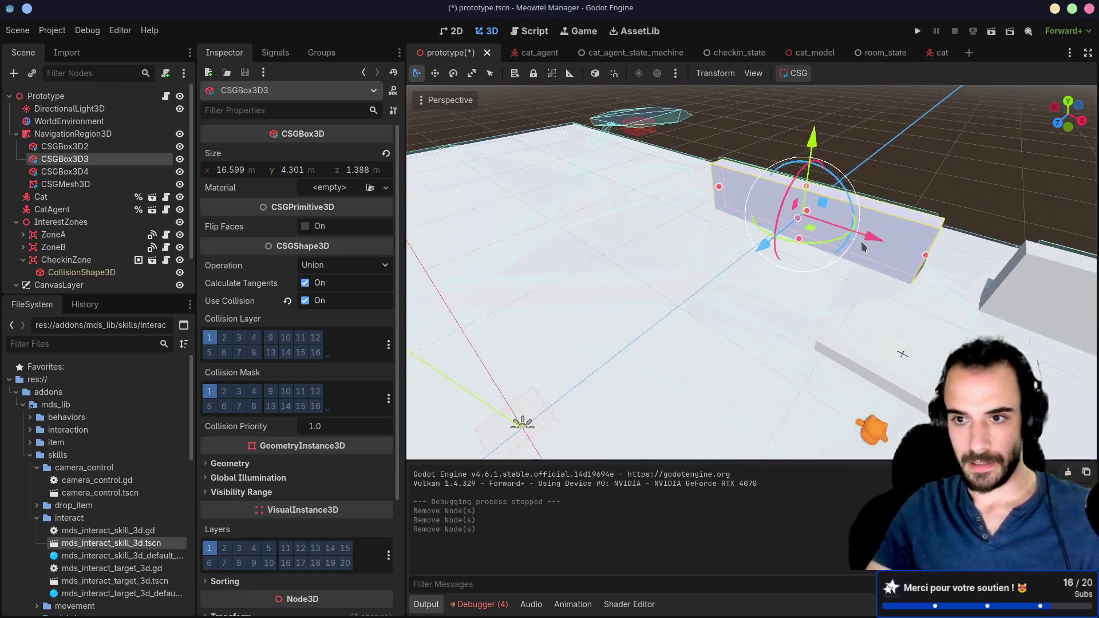
pyautogui.scroll(-3, 864, 246)
pyautogui.scroll(1, 853, 251)
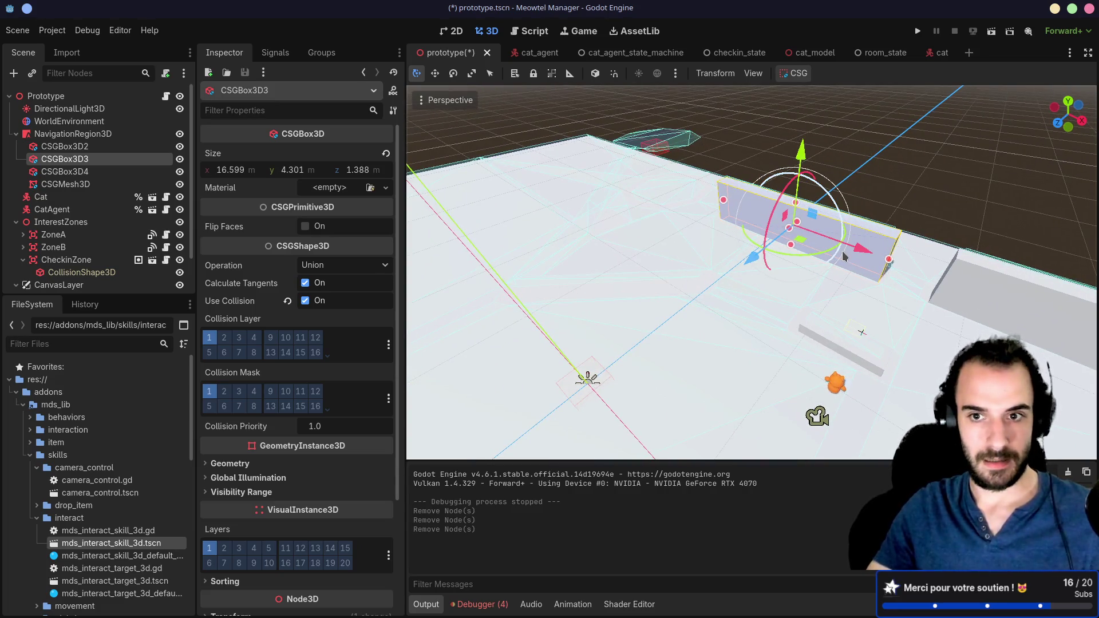
pyautogui.moveTo(844, 256)
pyautogui.mouseDown()
pyautogui.moveTo(730, 252)
pyautogui.moveTo(759, 247)
pyautogui.moveTo(532, 266)
pyautogui.mouseUp()
pyautogui.hotkey('ctrl', 'z')
pyautogui.hotkey('ctrl', 'd')
pyautogui.moveTo(497, 249); pyautogui.dragTo(498, 250)
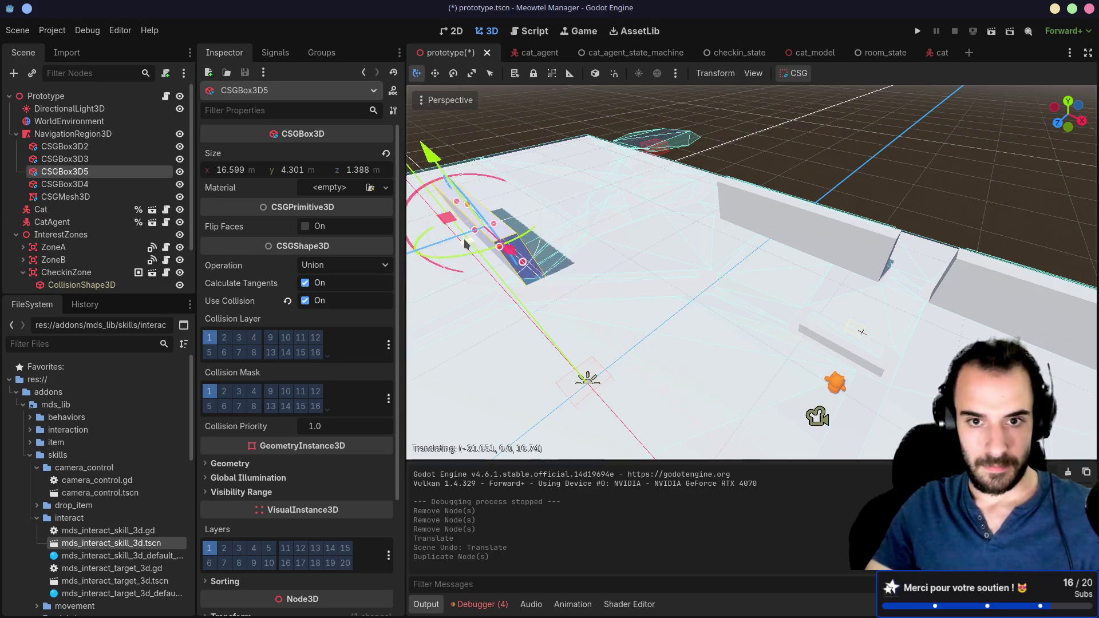
pyautogui.press('f')
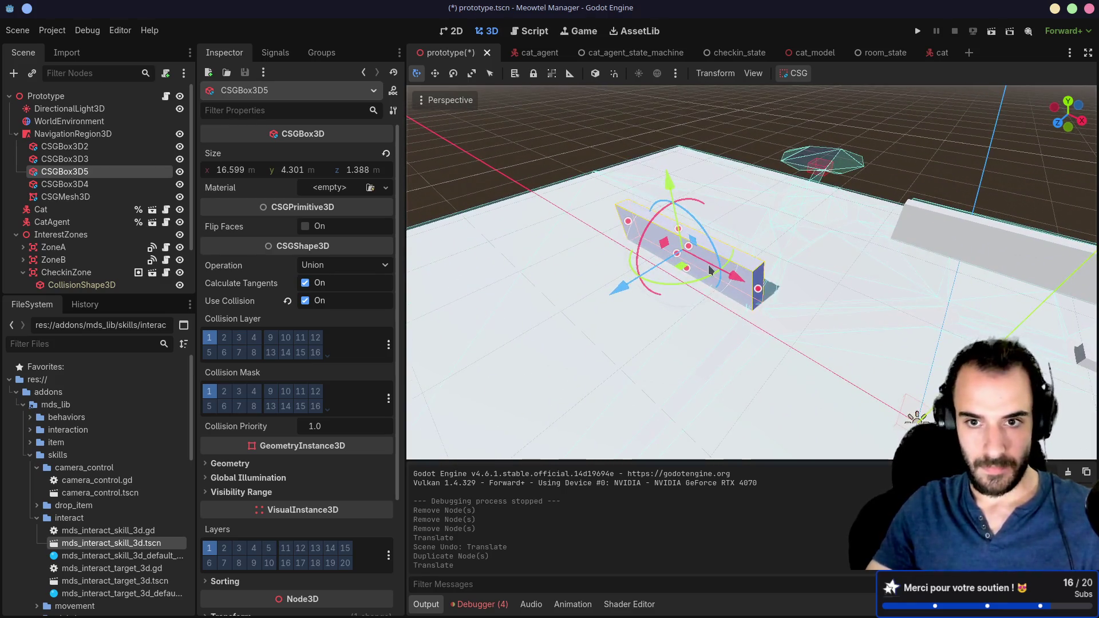
pyautogui.moveTo(758, 288); pyautogui.dragTo(689, 265)
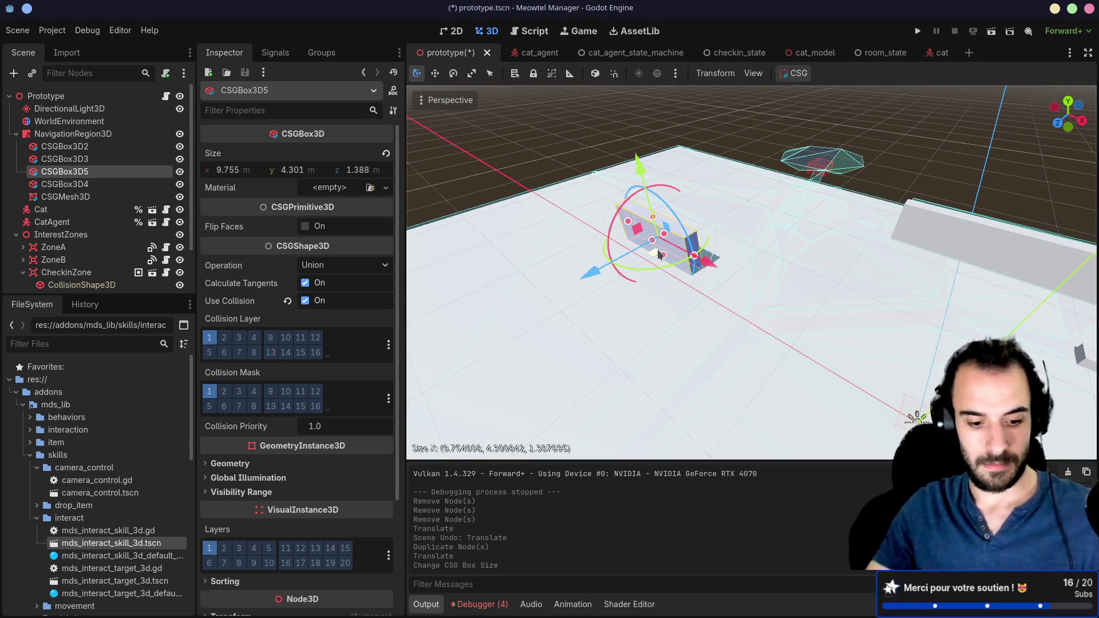
# Add more wall copies, moving one along Z and cutting a rotated copy to half length
pyautogui.hotkey('ctrl', 'd')
pyautogui.moveTo(596, 268)
pyautogui.mouseDown()
pyautogui.moveTo(678, 234)
pyautogui.moveTo(659, 225)
pyautogui.moveTo(661, 215)
pyautogui.moveTo(623, 232)
pyautogui.moveTo(537, 219)
pyautogui.moveTo(503, 211)
pyautogui.moveTo(506, 195)
pyautogui.mouseUp()
pyautogui.hotkey('ctrl', 'd')
pyautogui.hotkey('ctrl', 'z')
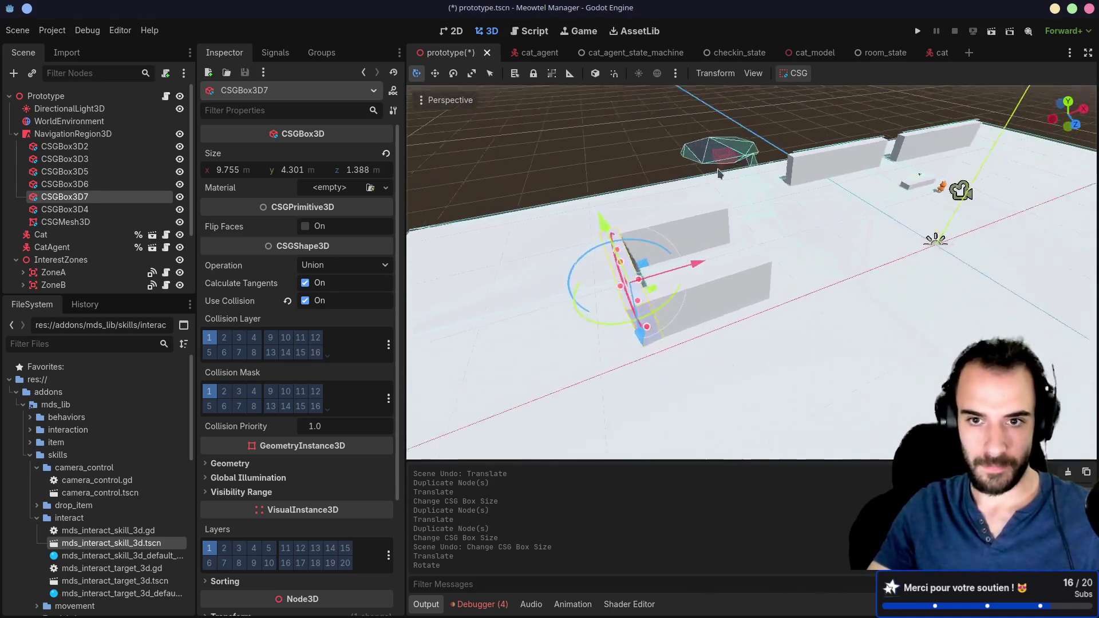
pyautogui.moveTo(630, 172); pyautogui.dragTo(651, 207)
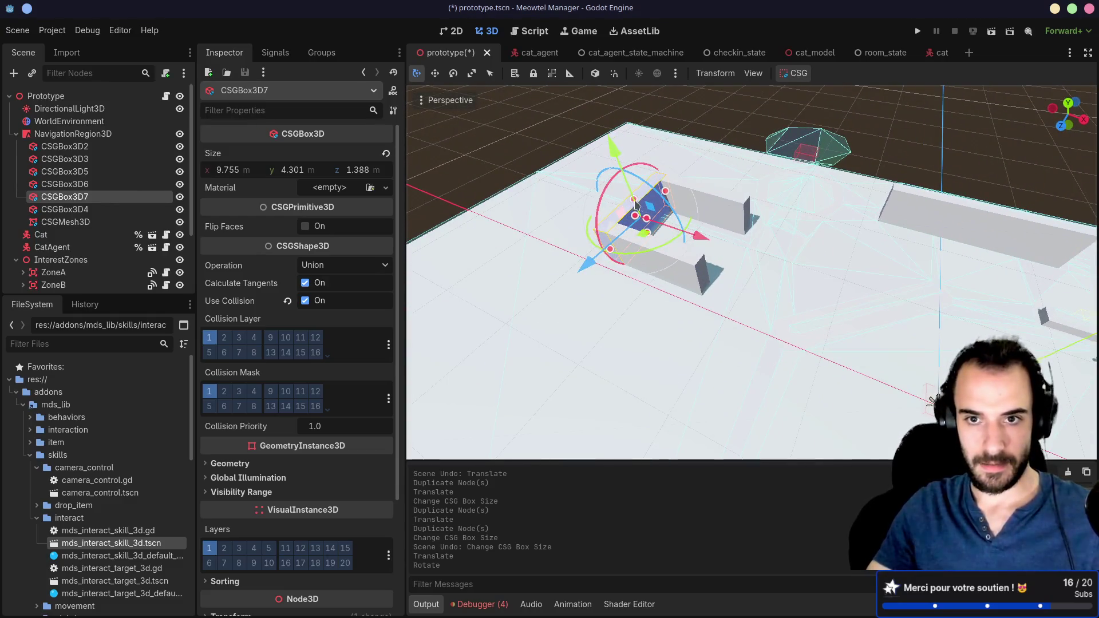
pyautogui.hotkey('ctrl', 'd')
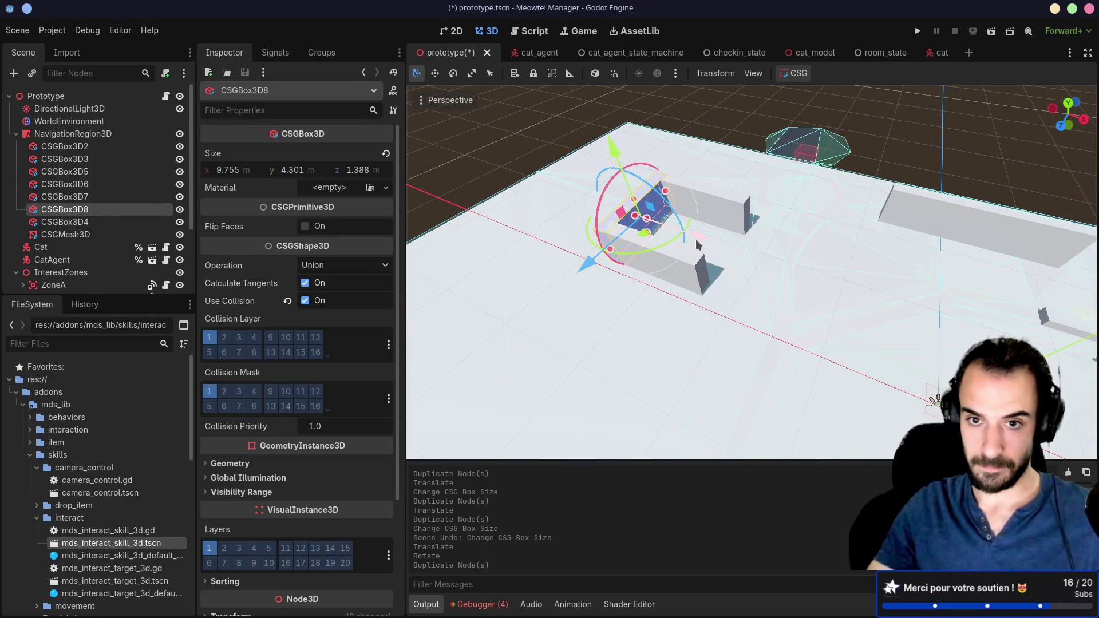
pyautogui.press('g')
pyautogui.click(698, 288)
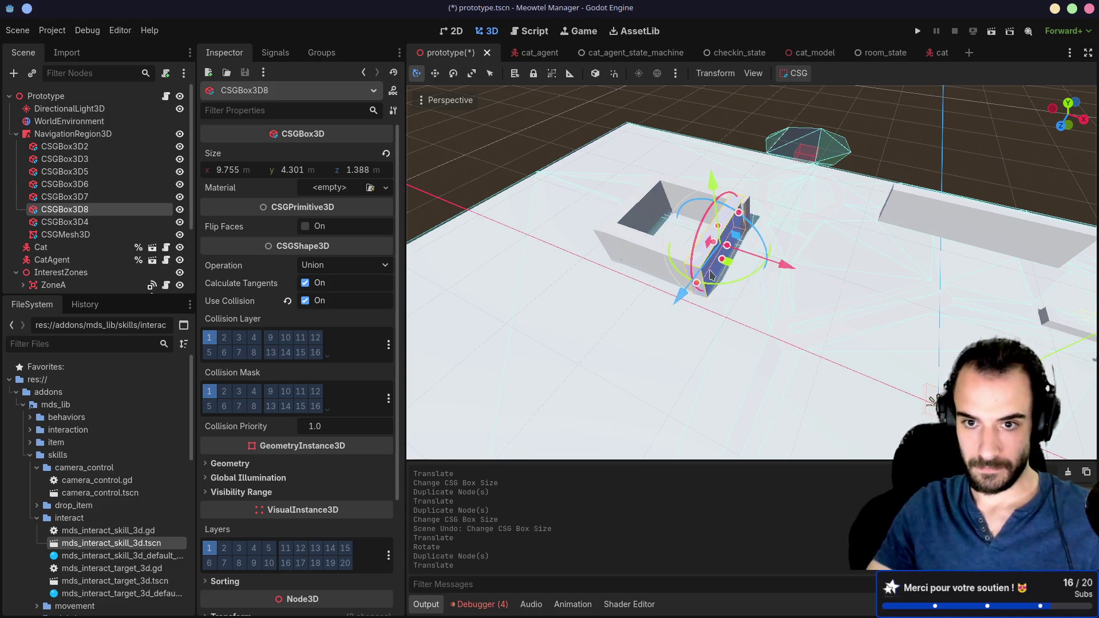
pyautogui.moveTo(698, 288); pyautogui.dragTo(760, 247)
# Position and trim the short wall, then duplicate it and place the copy to shape the room
pyautogui.press('g')
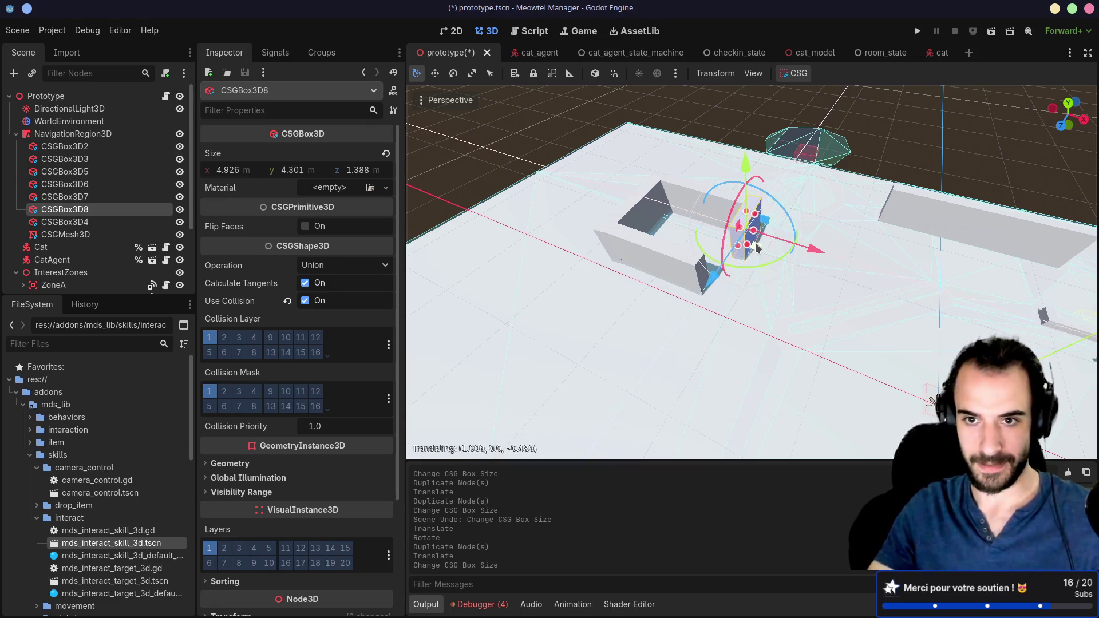
pyautogui.click(759, 245)
pyautogui.moveTo(747, 242); pyautogui.dragTo(761, 245)
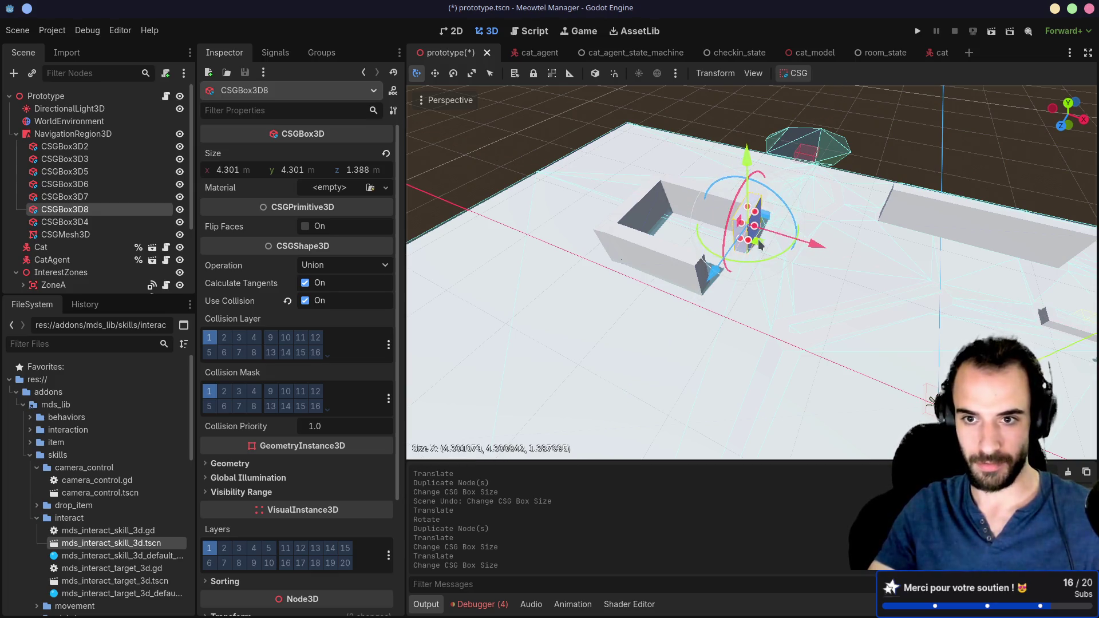
pyautogui.press('g')
pyautogui.click(748, 255)
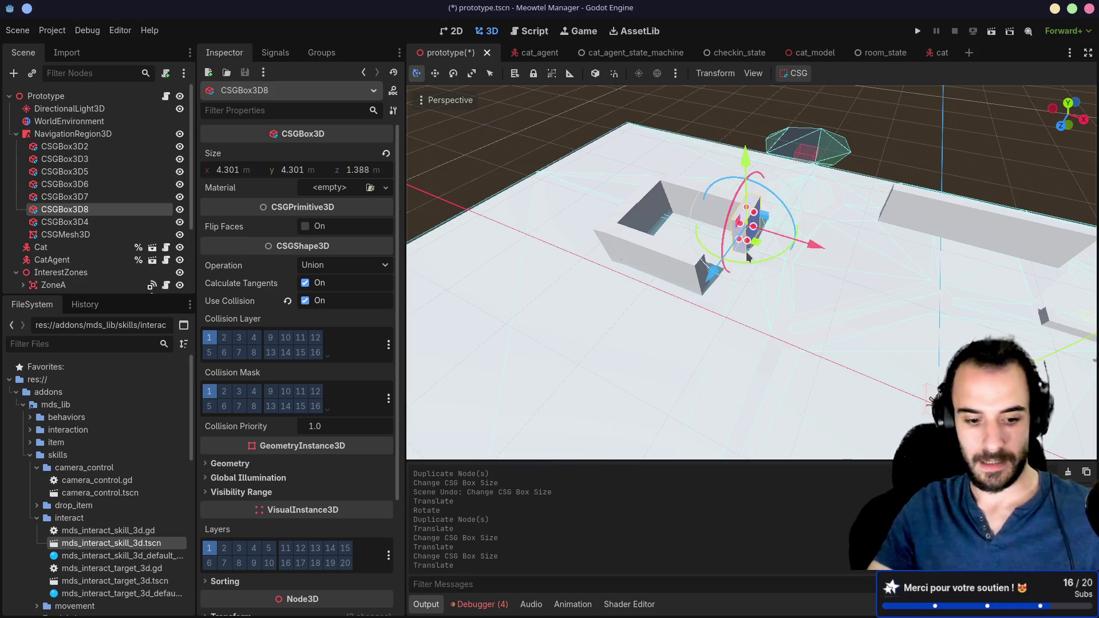
pyautogui.hotkey('ctrl', 'd')
pyautogui.press('g')
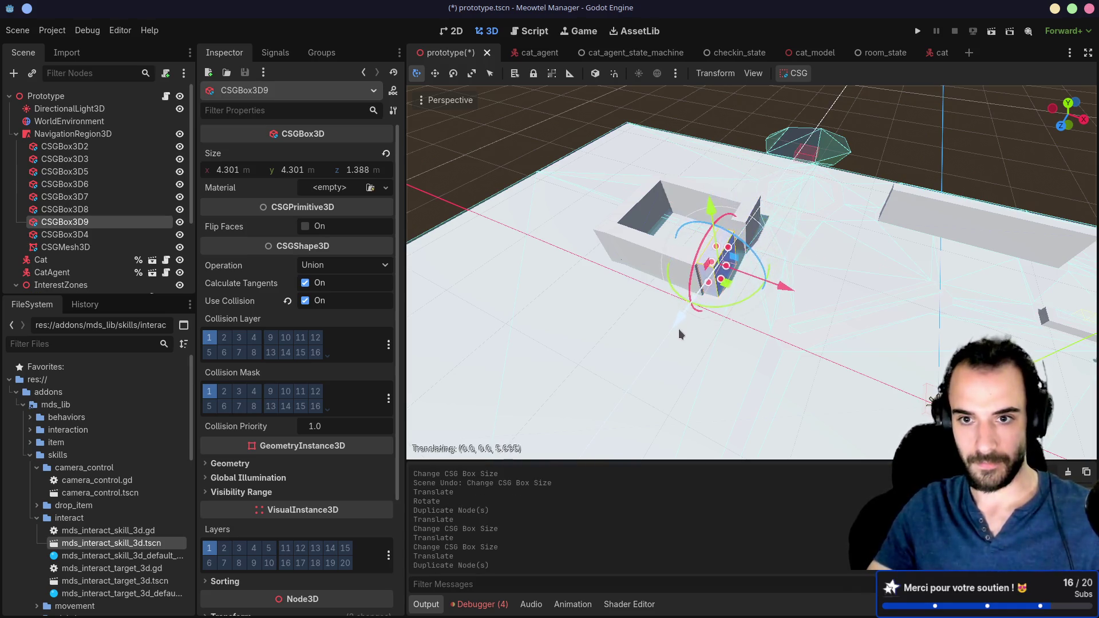
pyautogui.click(678, 331)
# Orbit around the finished room, reviewing CSGBox3D8, NavigationRegion3D and ZoneB's collision shape
pyautogui.moveTo(858, 231)
pyautogui.mouseDown()
pyautogui.moveTo(721, 229)
pyautogui.moveTo(743, 245)
pyautogui.mouseUp()
pyautogui.click(762, 227)
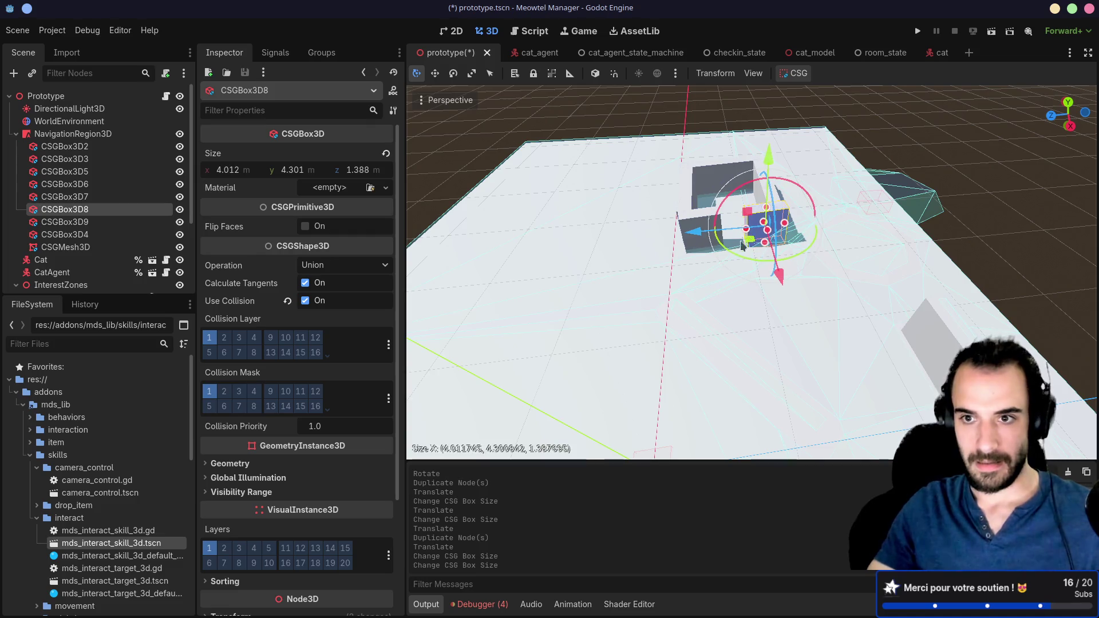
pyautogui.click(867, 201)
pyautogui.moveTo(870, 211)
pyautogui.mouseDown()
pyautogui.moveTo(800, 231)
pyautogui.moveTo(863, 205)
pyautogui.moveTo(891, 243)
pyautogui.moveTo(942, 257)
pyautogui.moveTo(1022, 223)
pyautogui.mouseUp()
pyautogui.click(862, 274)
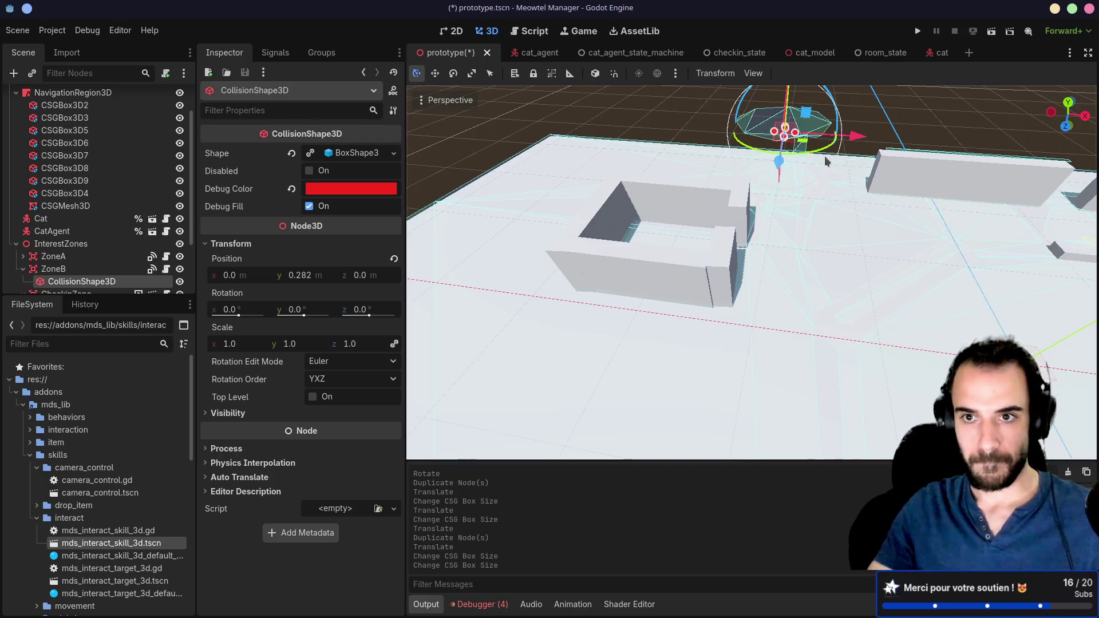
# Orbit higher over the new walls, then Alt+Tab over to the terminal
pyautogui.moveTo(813, 158); pyautogui.dragTo(816, 186)
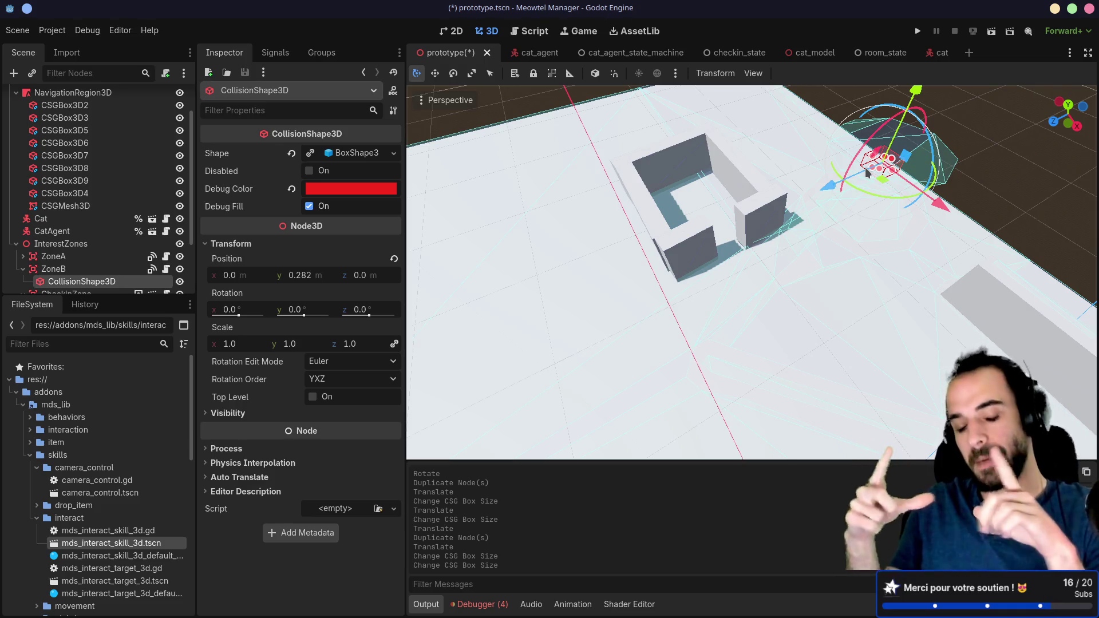
pyautogui.hotkey('alt', 'Tab')
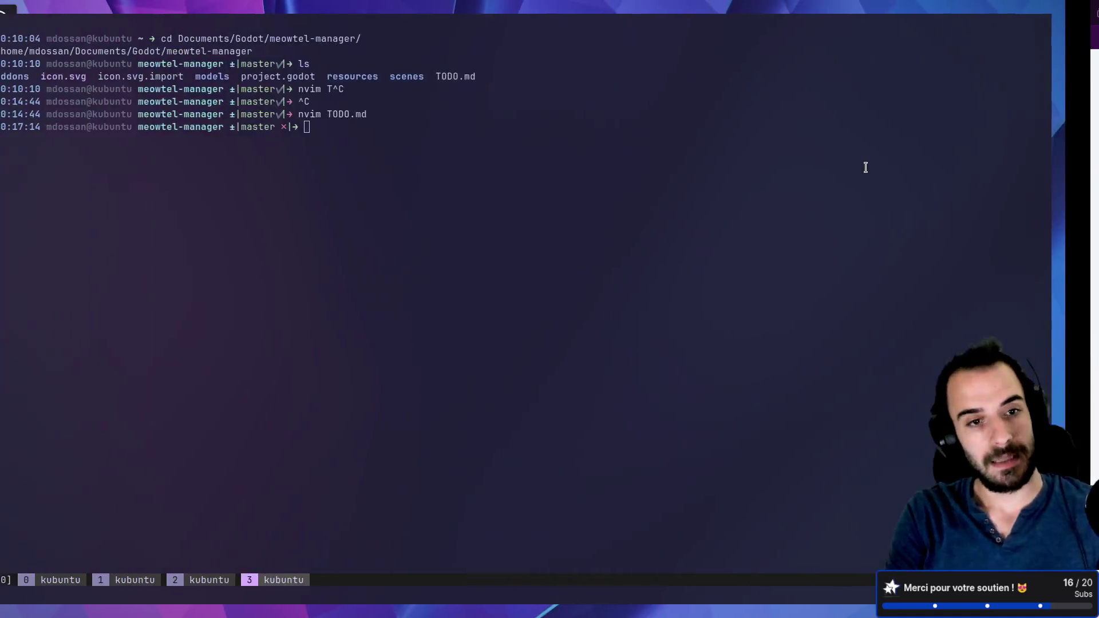
# Open TODO.md with 'nvim TODO.md' and copy the two Next Stream items
pyautogui.write('nvim TODO.md')
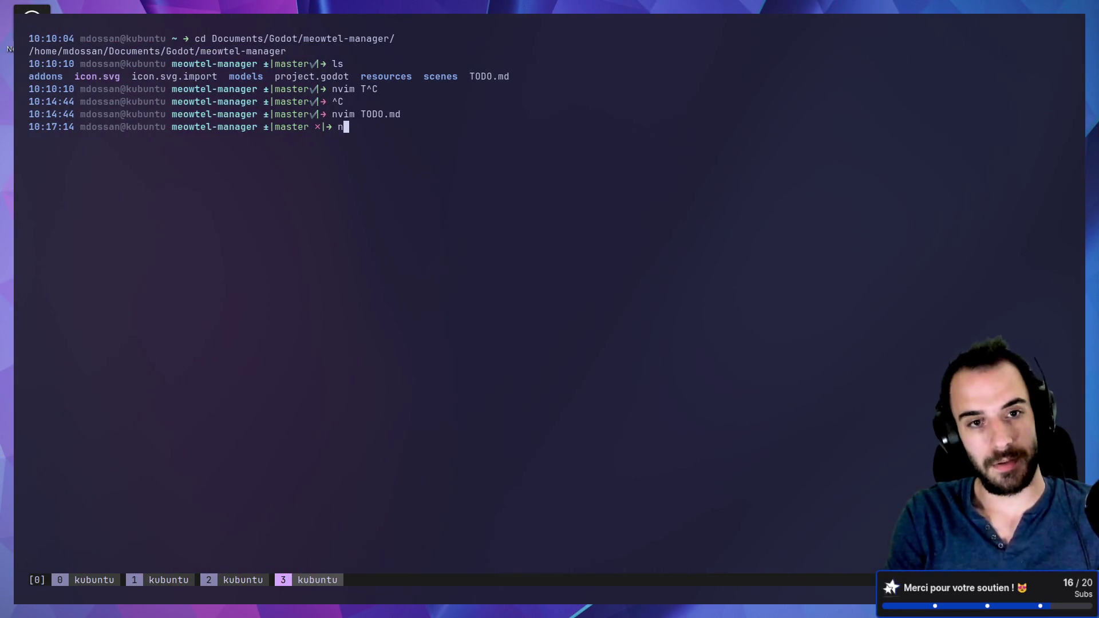
pyautogui.press('Return')
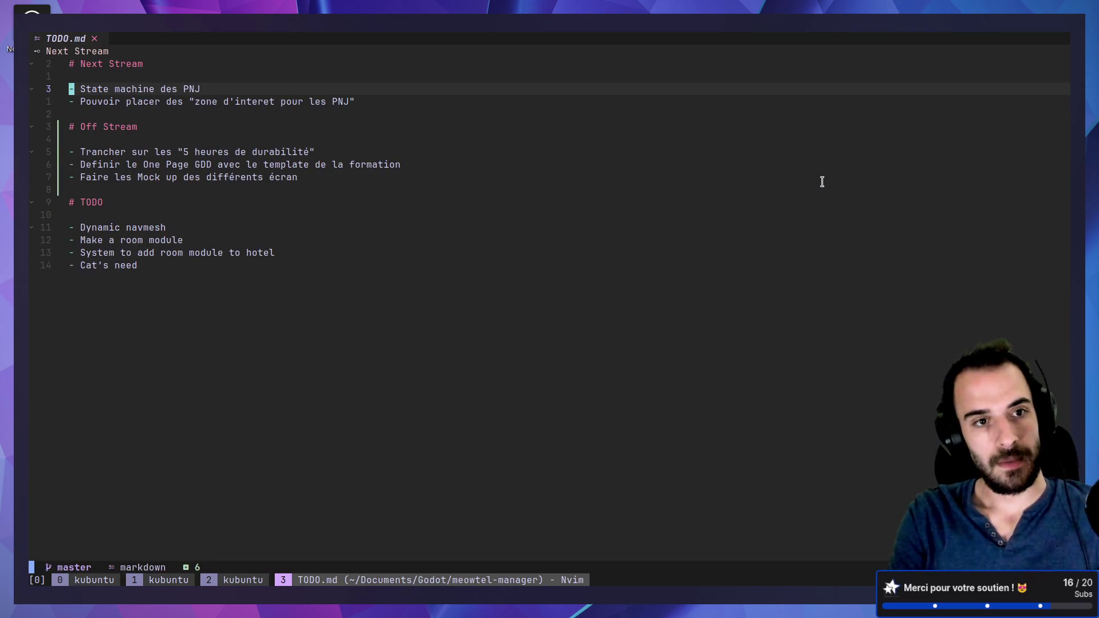
pyautogui.hotkey('shift', 'v')
pyautogui.press('j')
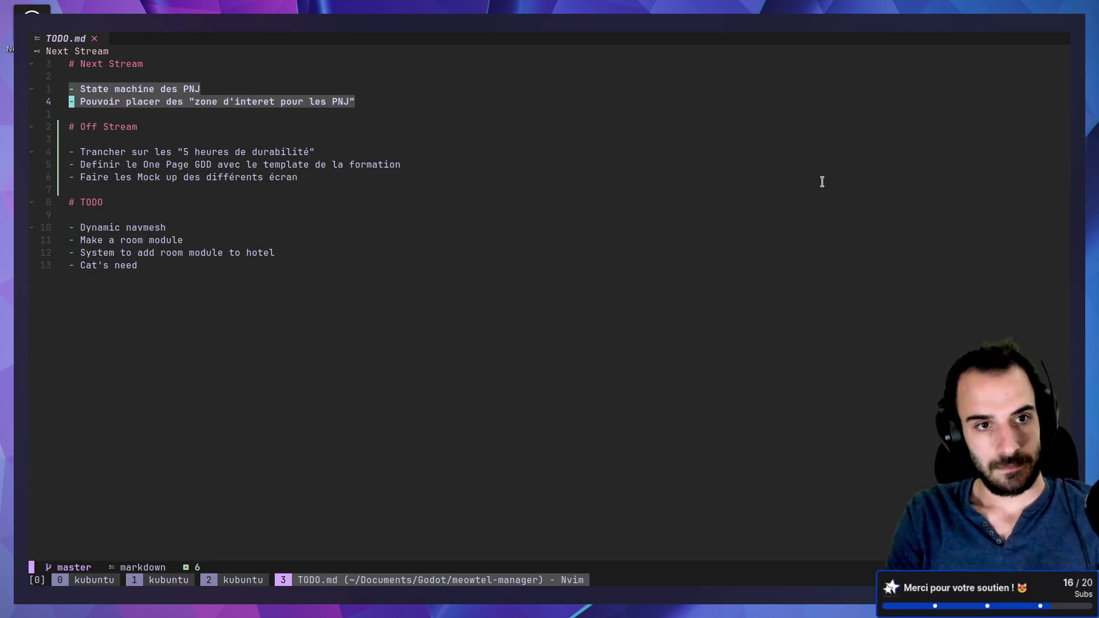
pyautogui.press('y')
pyautogui.hotkey('shift', 'v')
pyautogui.press('j')
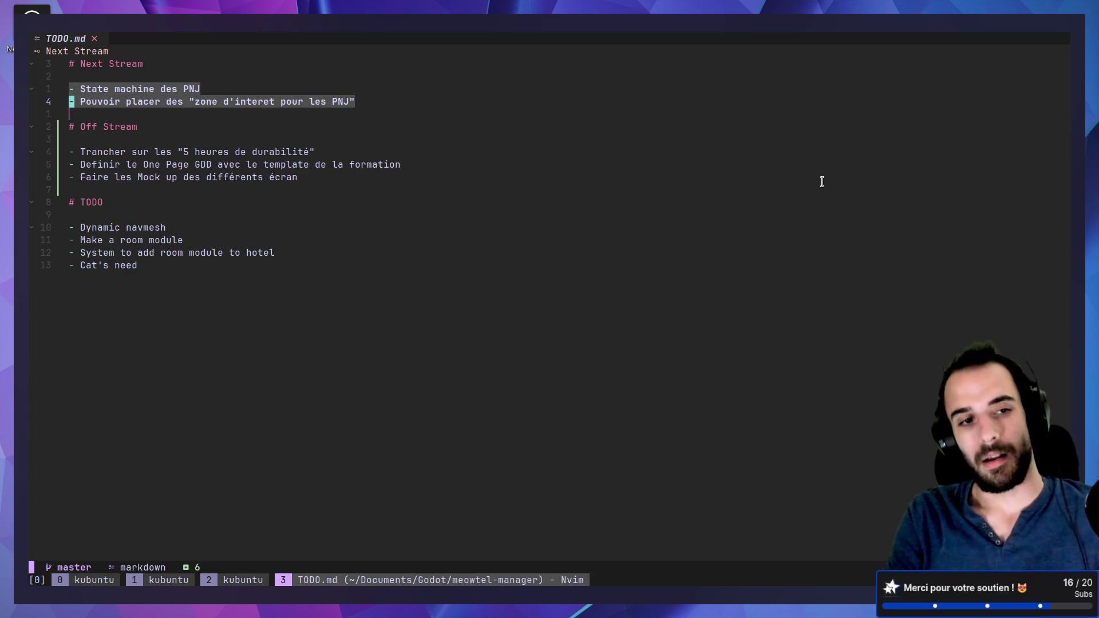
pyautogui.press('y')
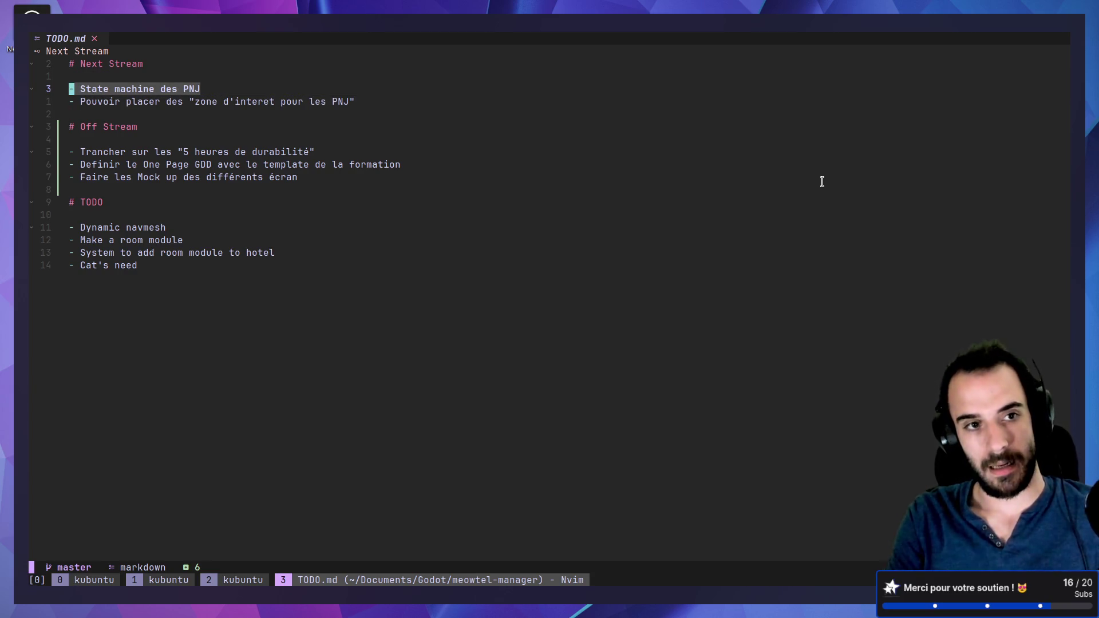
# Move through the Off Stream task lines, selecting the Trancher task, and enlarge the terminal text
pyautogui.press('j')
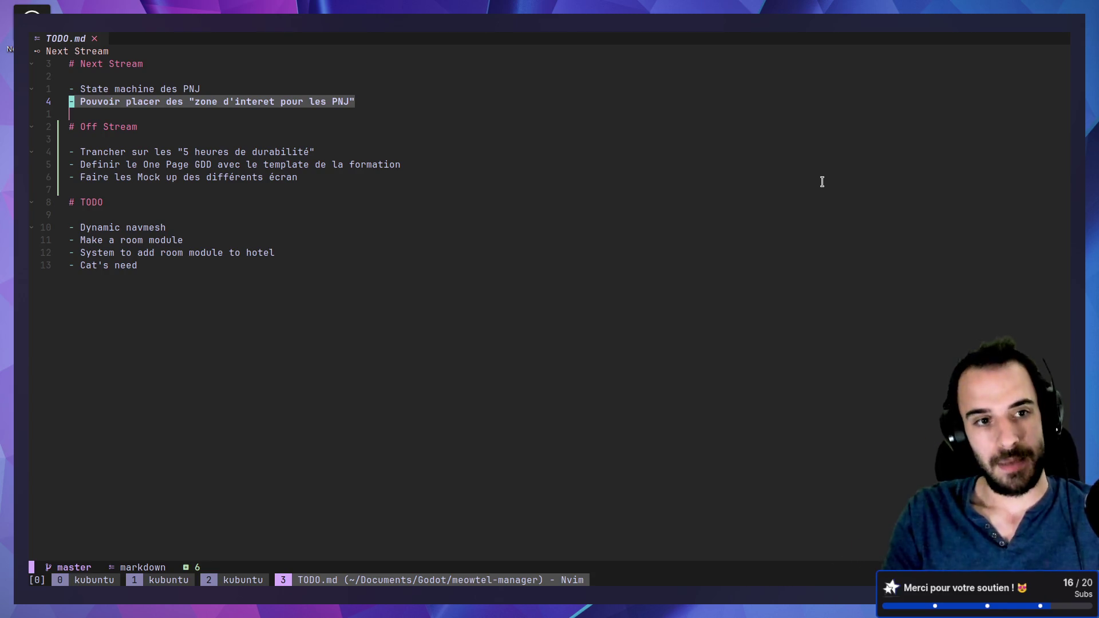
pyautogui.press('j')
pyautogui.press('j')
pyautogui.press('j')
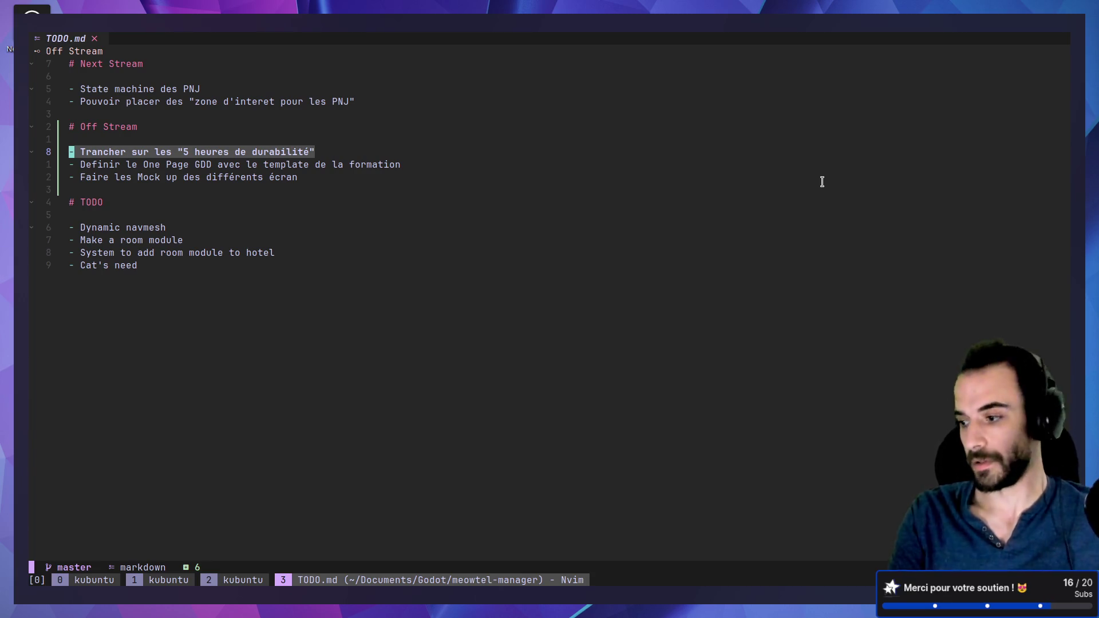
pyautogui.press('j')
pyautogui.press('j')
pyautogui.press('j')
pyautogui.press('k')
pyautogui.press('k')
pyautogui.press('k')
pyautogui.press('j')
pyautogui.press('j')
pyautogui.press('k')
pyautogui.press('k')
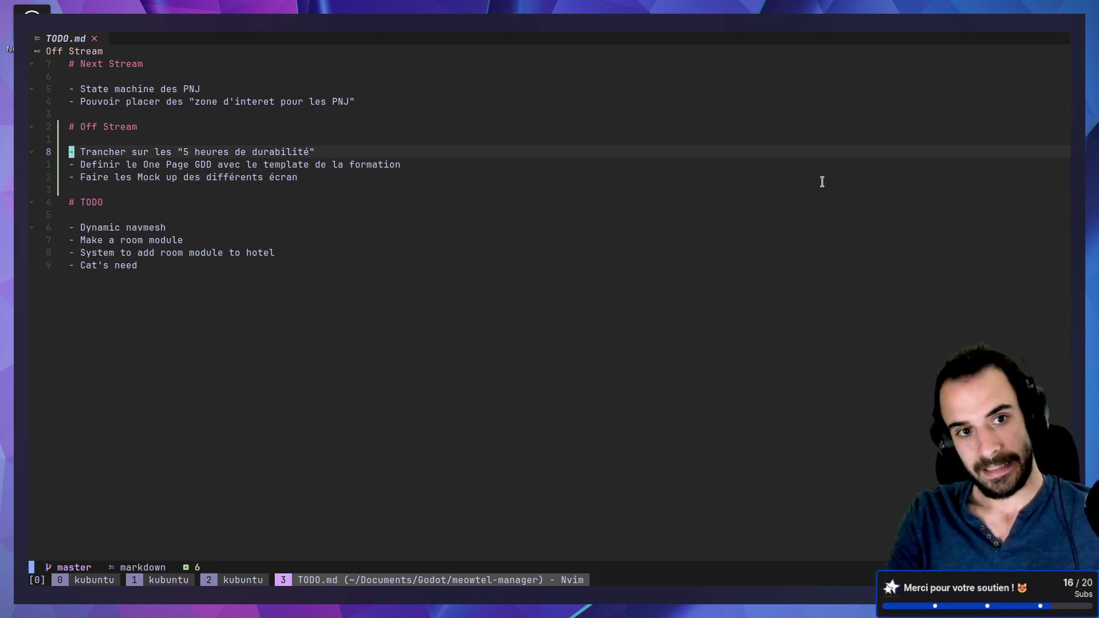
pyautogui.hotkey('shift', 'v')
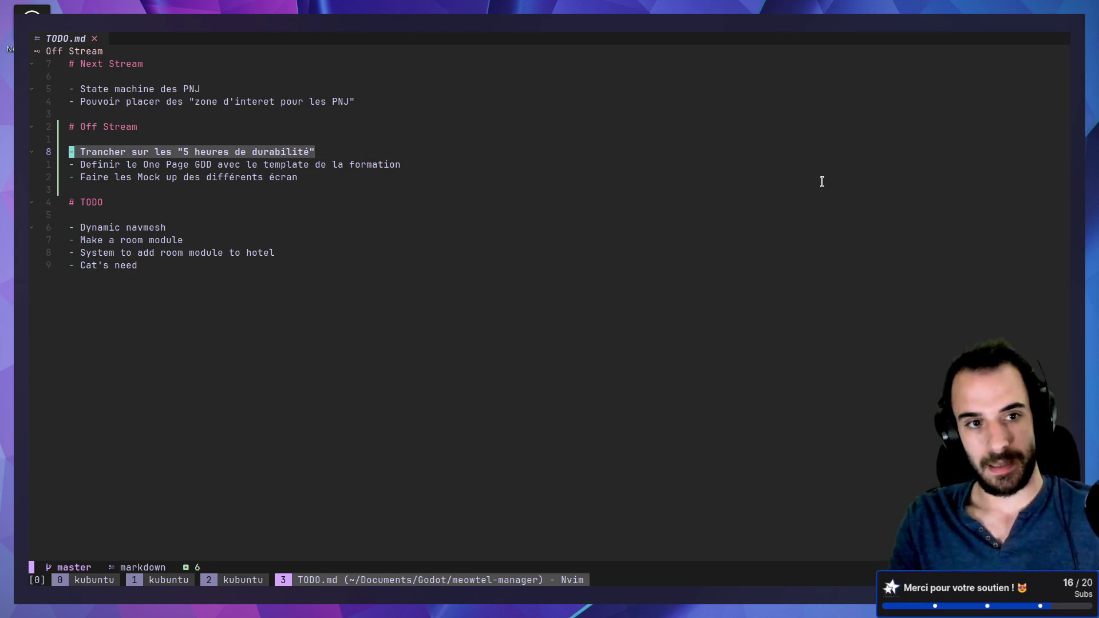
pyautogui.press('Escape')
pyautogui.hotkey('ctrl', '+')
pyautogui.hotkey('ctrl', '+')
pyautogui.hotkey('ctrl', '+')
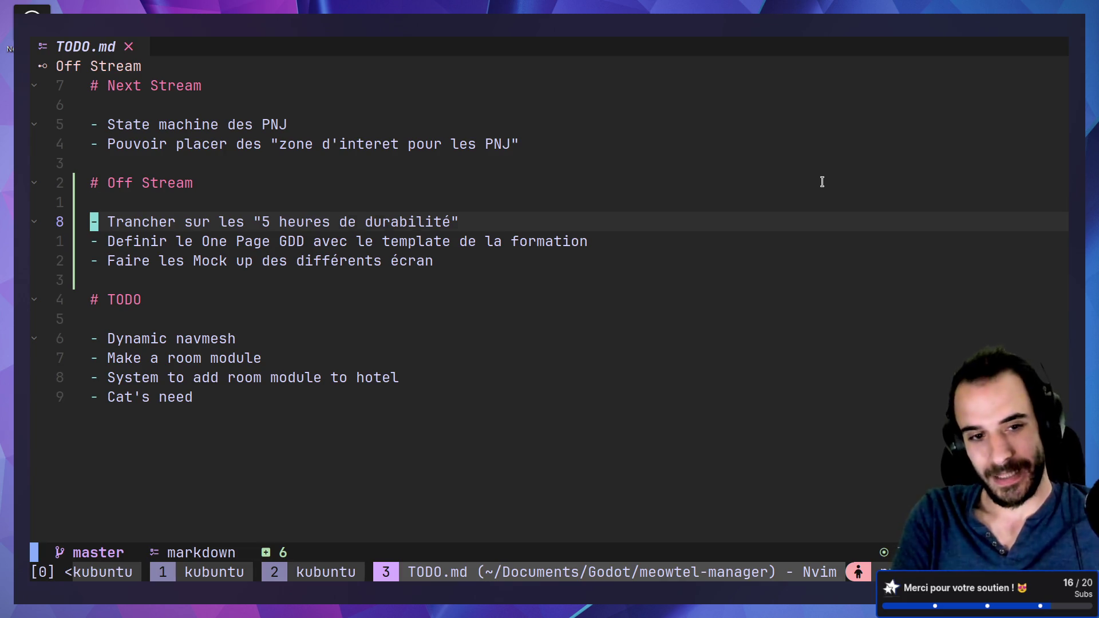
# Select the Definir and mock-up task lines, then switch back to the Godot desktop
pyautogui.press('j')
pyautogui.press('V')
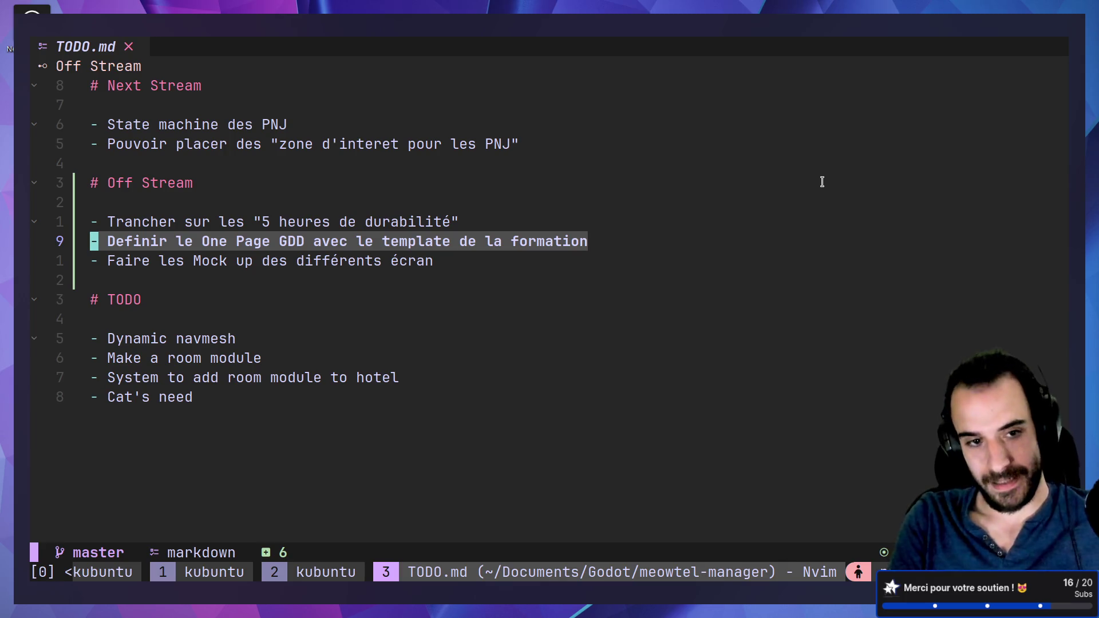
pyautogui.press('j')
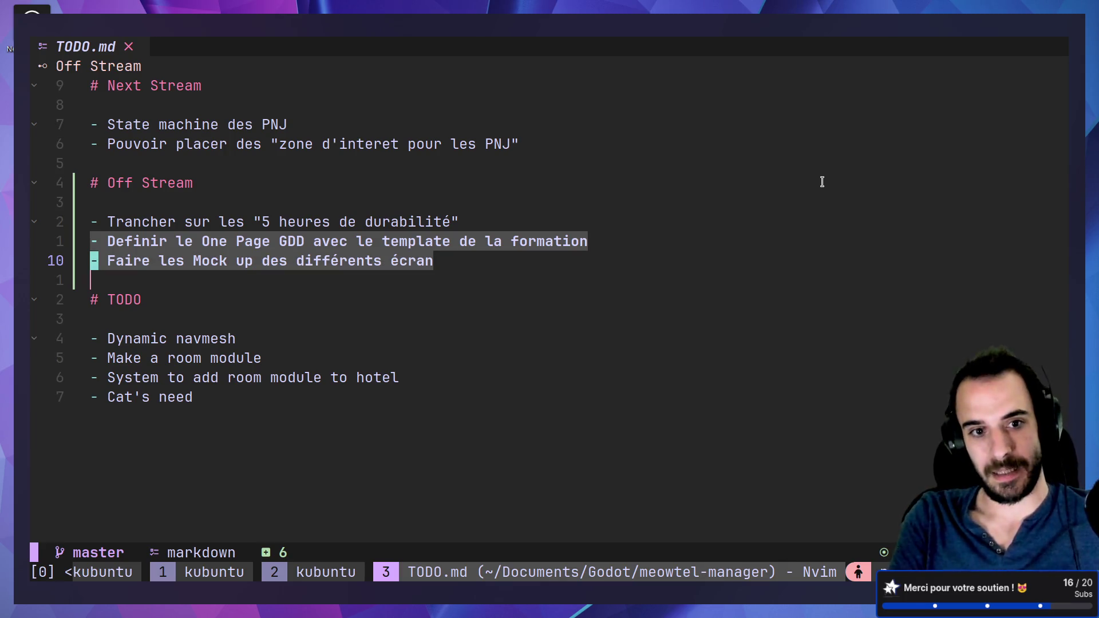
pyautogui.press('Escape')
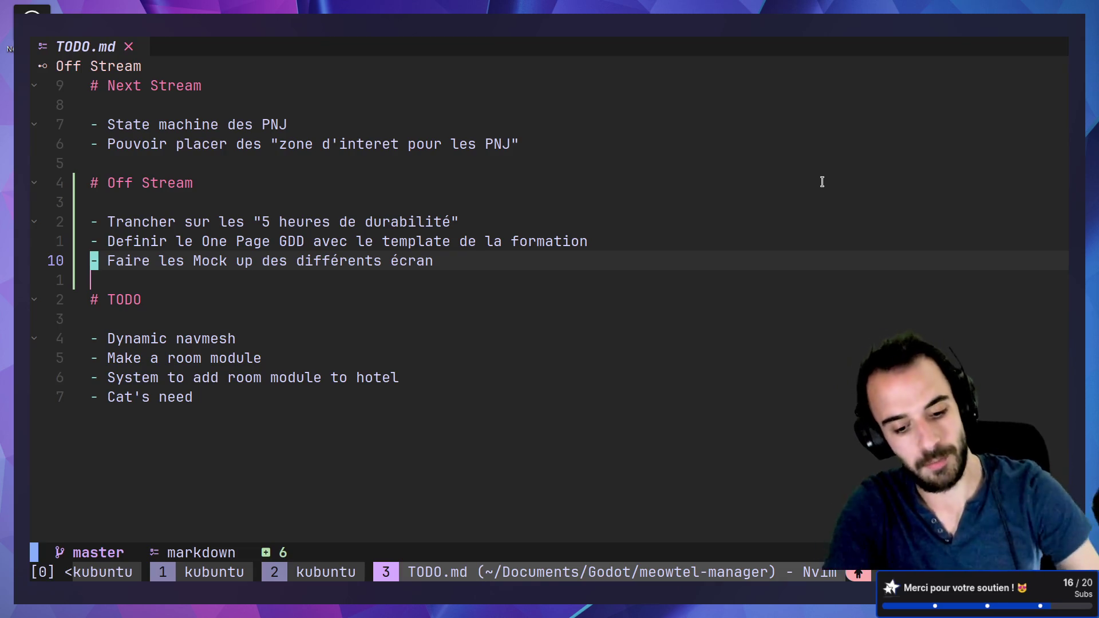
pyautogui.press('ctrl+super+Right')
pyautogui.press('ctrl+super+Right')
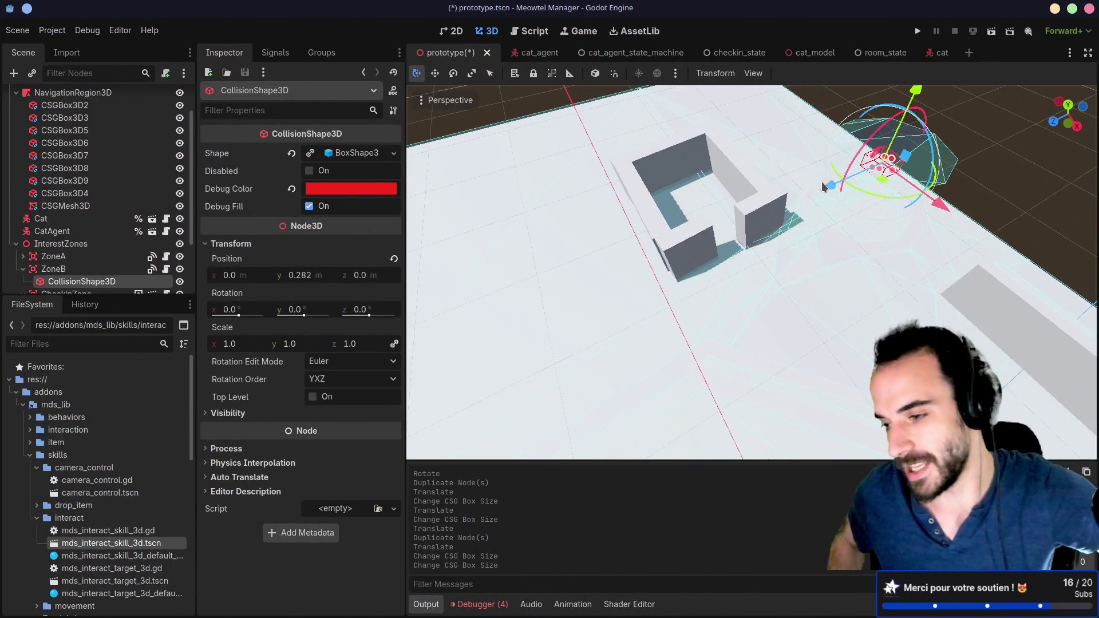
# Drag ZoneB's collision shape down into the walled room at (-8.464, -4.506, 12.654) and save
pyautogui.moveTo(823, 186)
pyautogui.mouseDown()
pyautogui.moveTo(770, 211)
pyautogui.moveTo(633, 133)
pyautogui.moveTo(744, 303)
pyautogui.mouseUp()
pyautogui.moveTo(671, 213)
pyautogui.mouseDown()
pyautogui.moveTo(816, 286)
pyautogui.moveTo(850, 315)
pyautogui.mouseUp()
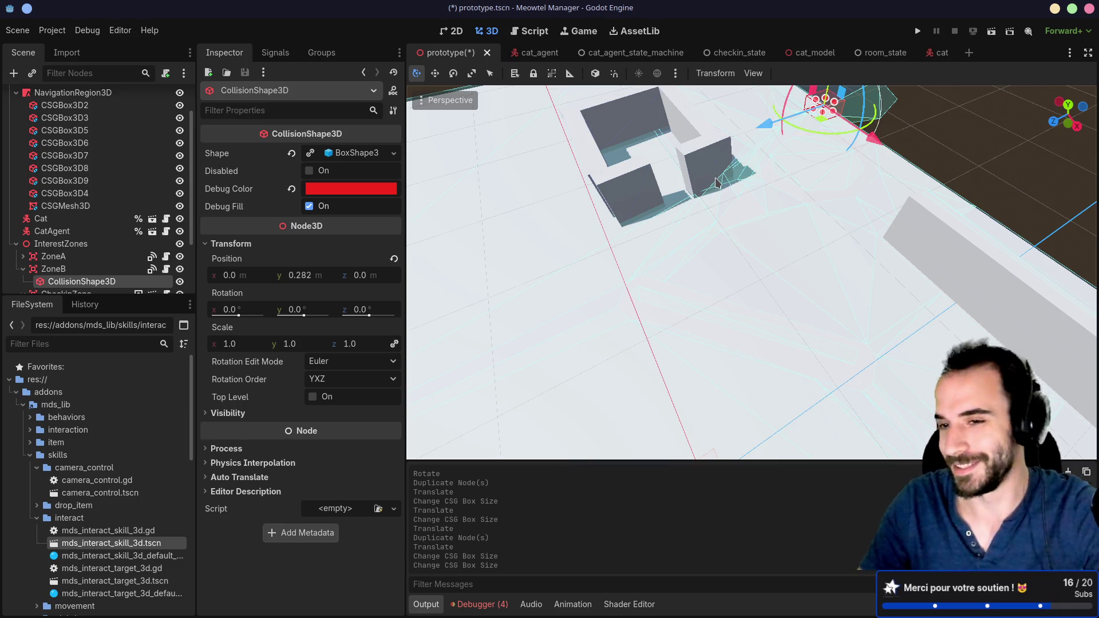
pyautogui.moveTo(853, 189)
pyautogui.mouseDown()
pyautogui.moveTo(838, 246)
pyautogui.moveTo(845, 194)
pyautogui.mouseUp()
pyautogui.moveTo(820, 254); pyautogui.dragTo(644, 247)
pyautogui.scroll(-6, 792, 307)
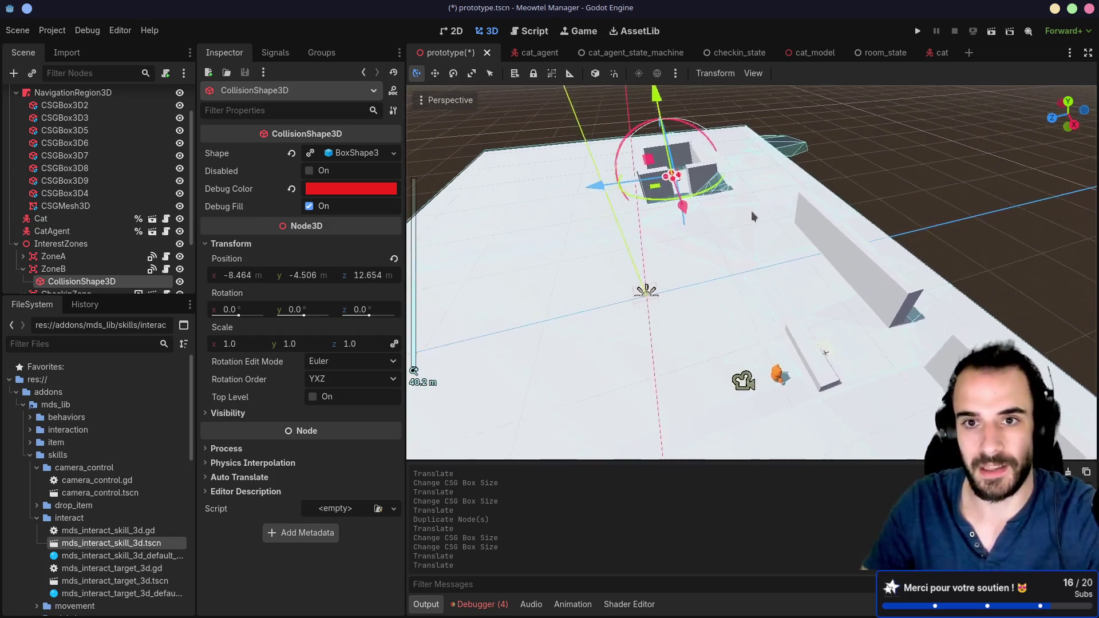
pyautogui.hotkey('ctrl', 's')
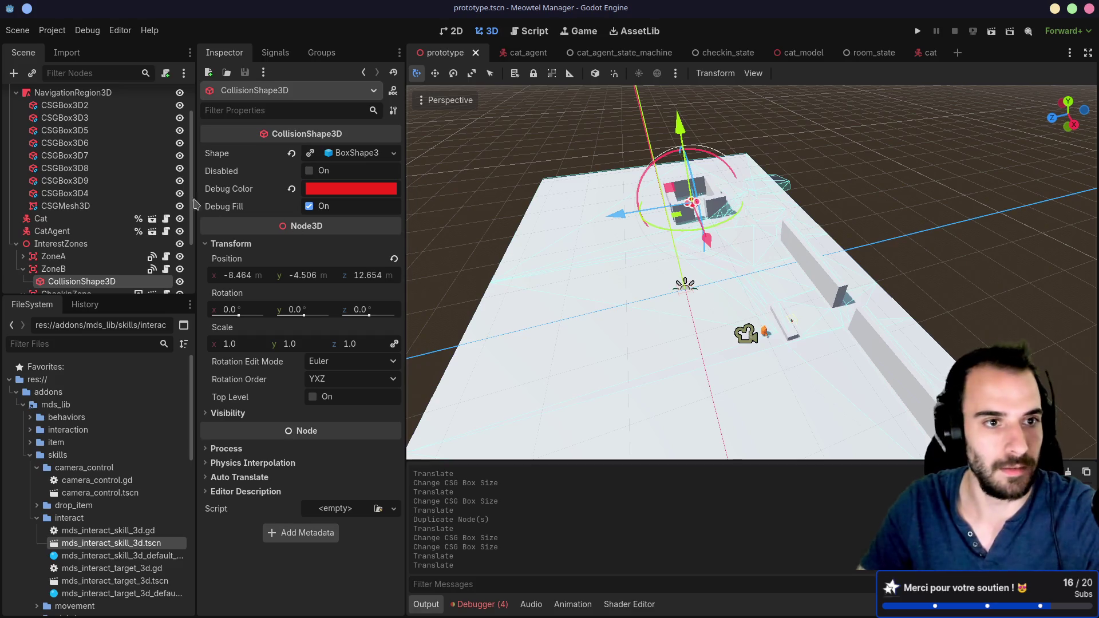
pyautogui.click(126, 93)
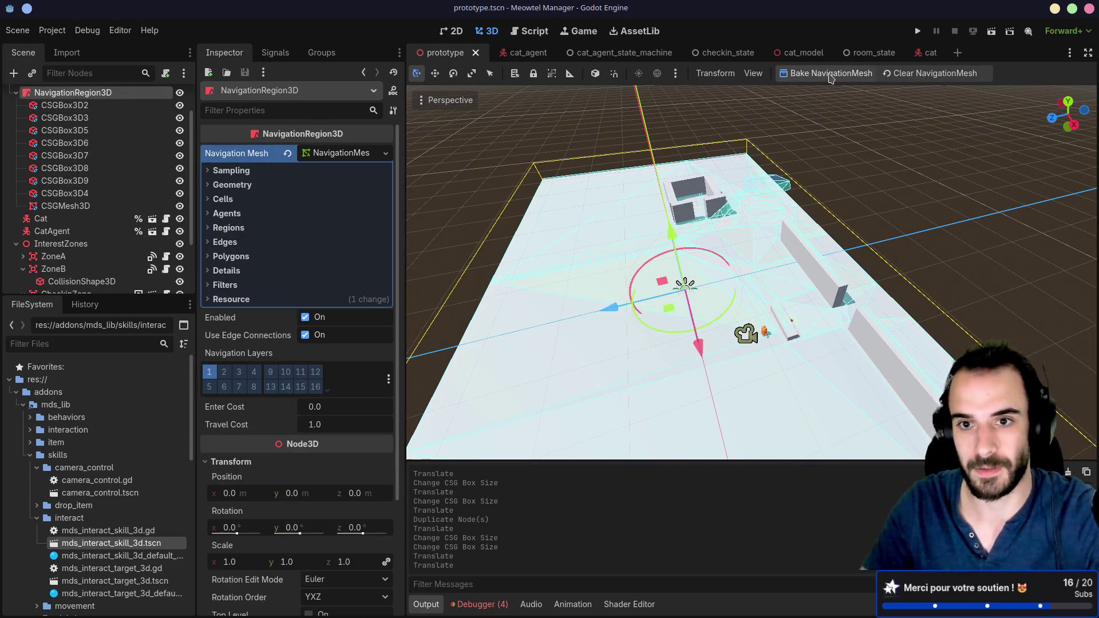
# Widen the Inspector and expand NavigationMesh Agents: height 1.5, radius 0.5, max climb 0.25, slope 45°
pyautogui.scroll(3, 747, 246)
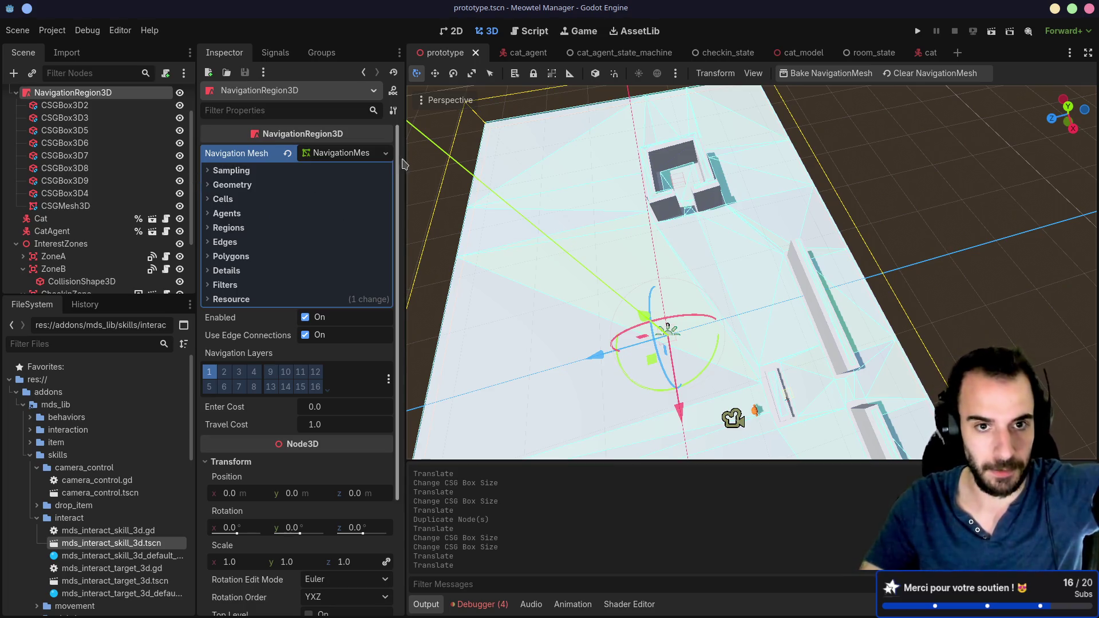
pyautogui.moveTo(402, 156); pyautogui.dragTo(482, 154)
pyautogui.click(229, 170)
pyautogui.click(229, 170)
pyautogui.click(209, 185)
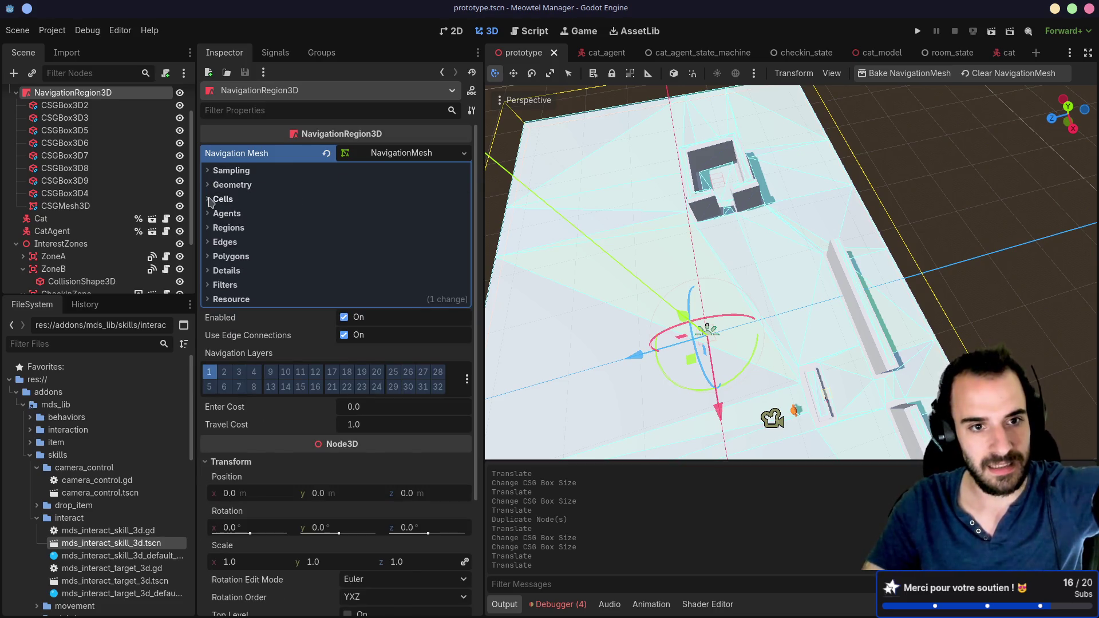
pyautogui.click(211, 201)
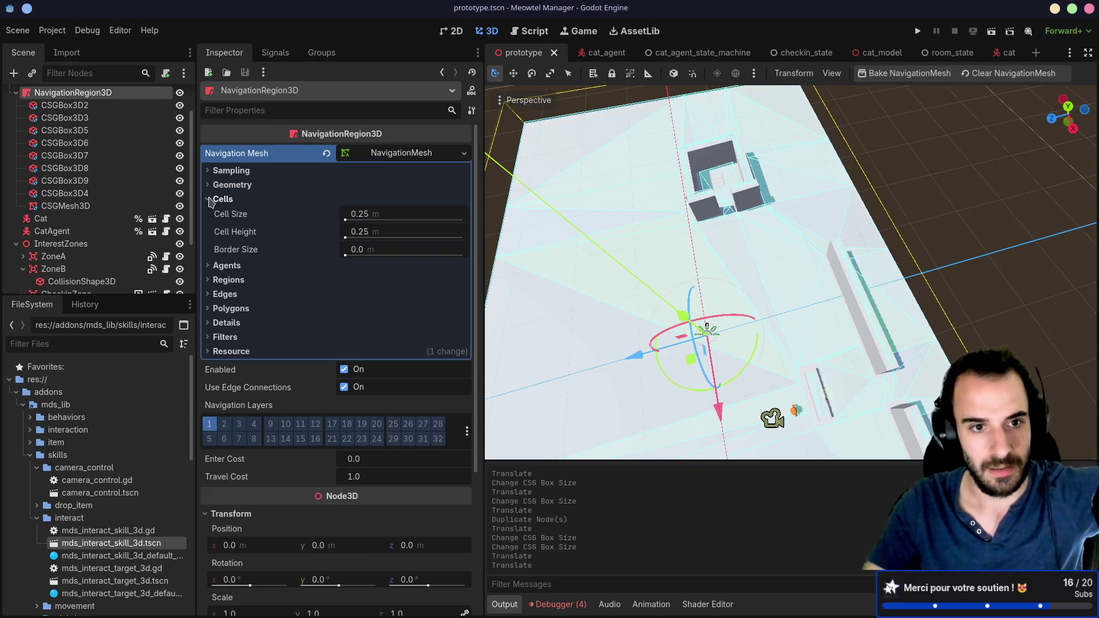
pyautogui.click(212, 200)
pyautogui.click(211, 214)
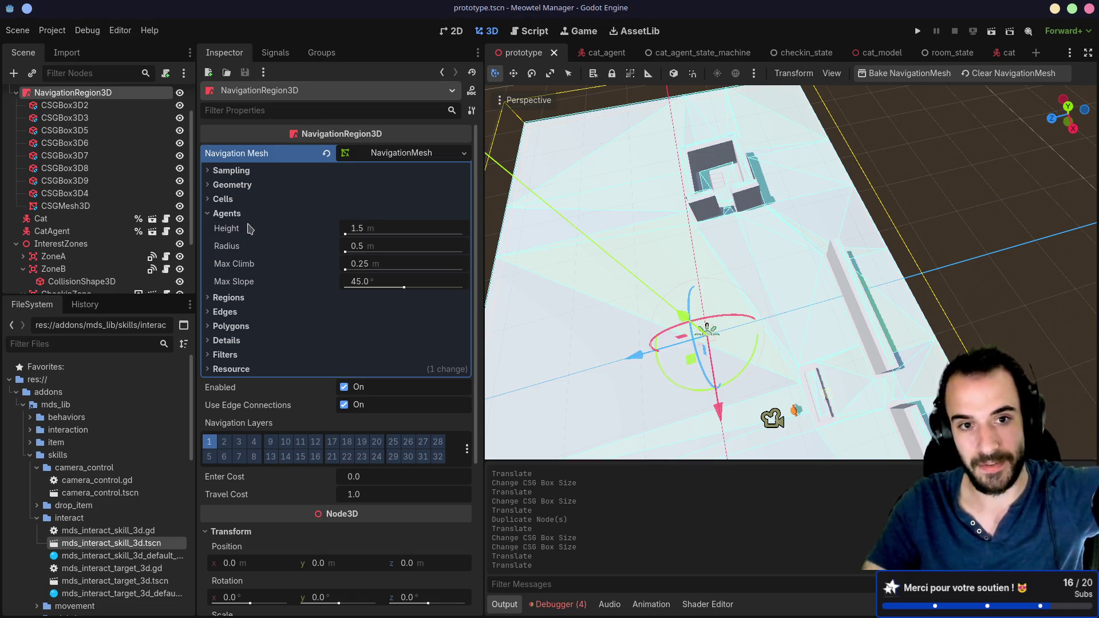
pyautogui.click(590, 52)
pyautogui.click(71, 109)
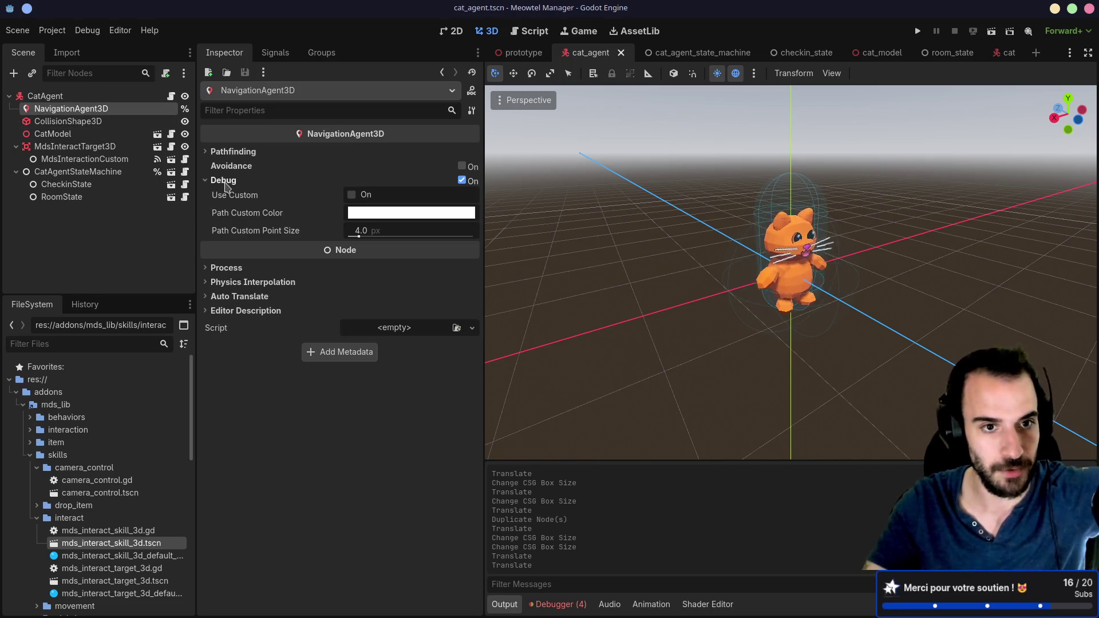
pyautogui.click(207, 152)
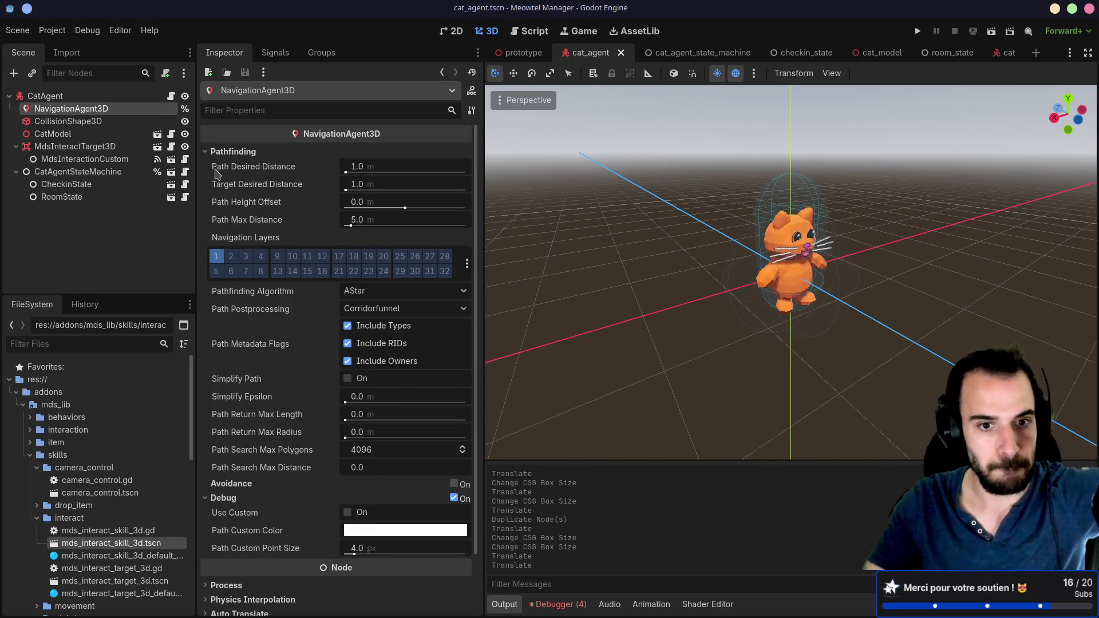
pyautogui.moveTo(221, 179)
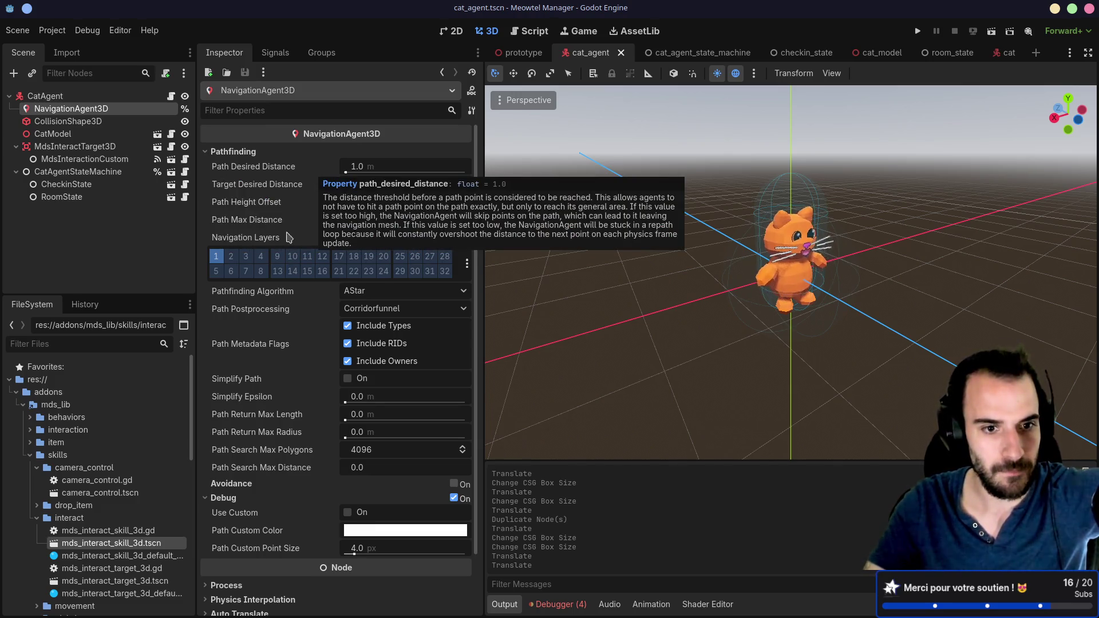
pyautogui.moveTo(291, 326)
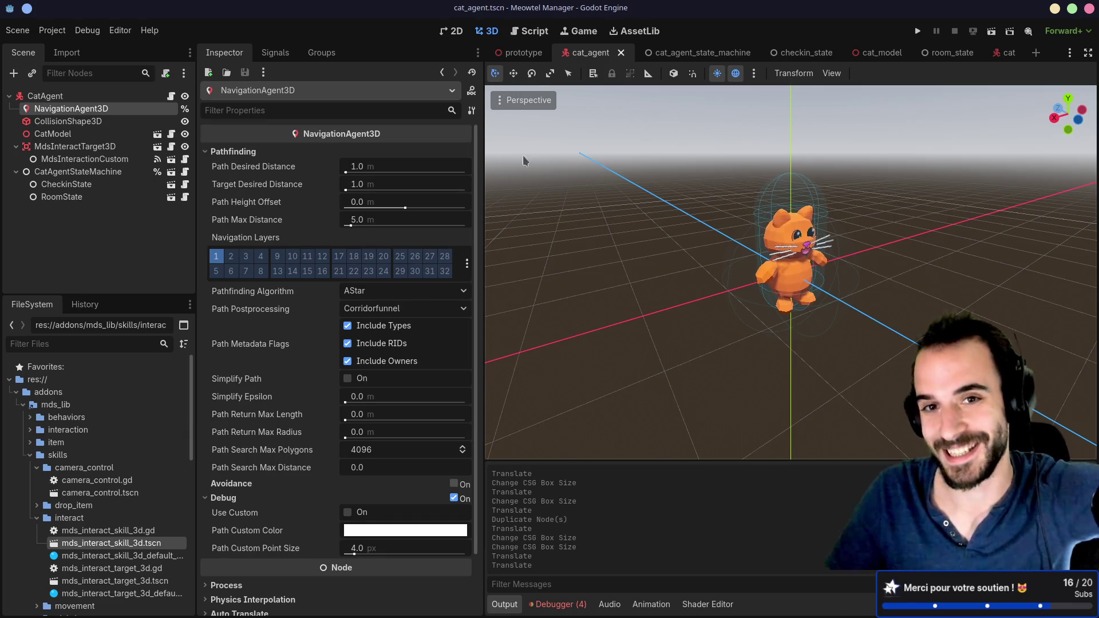
pyautogui.click(523, 52)
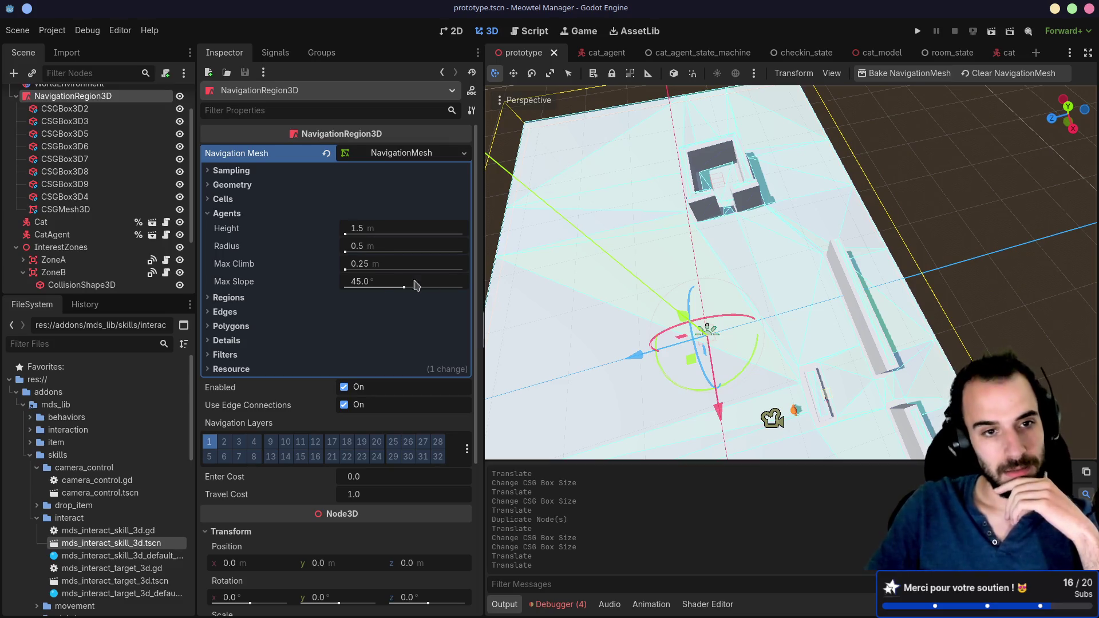
# Check the Edges and Regions sections: region min size 2.0, merge size 20.0, edge max error 1.3
pyautogui.click(214, 313)
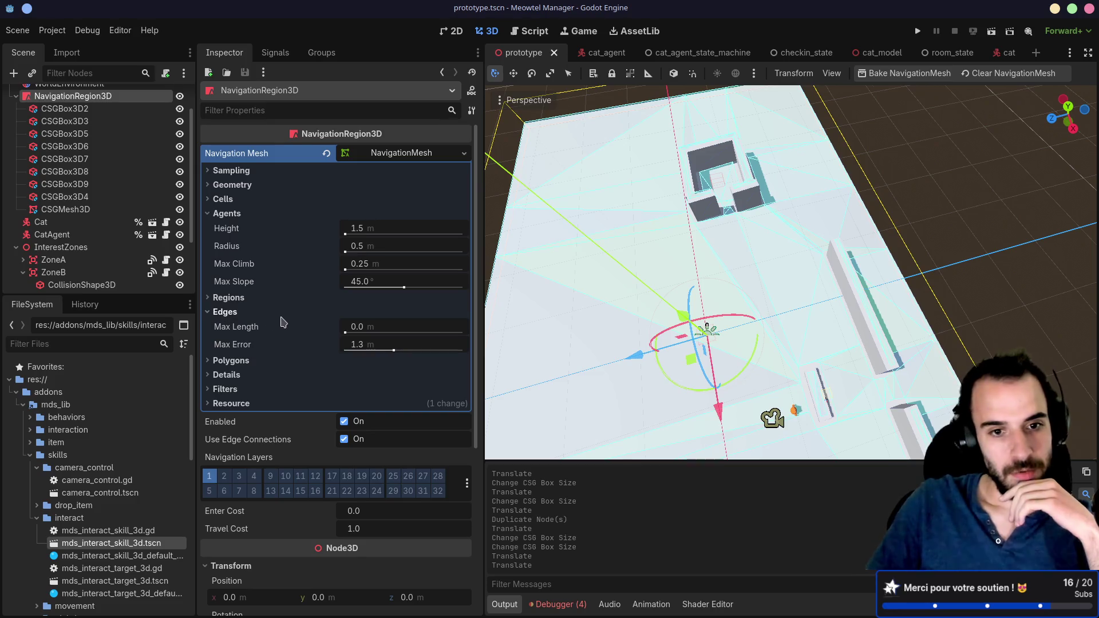
pyautogui.click(209, 298)
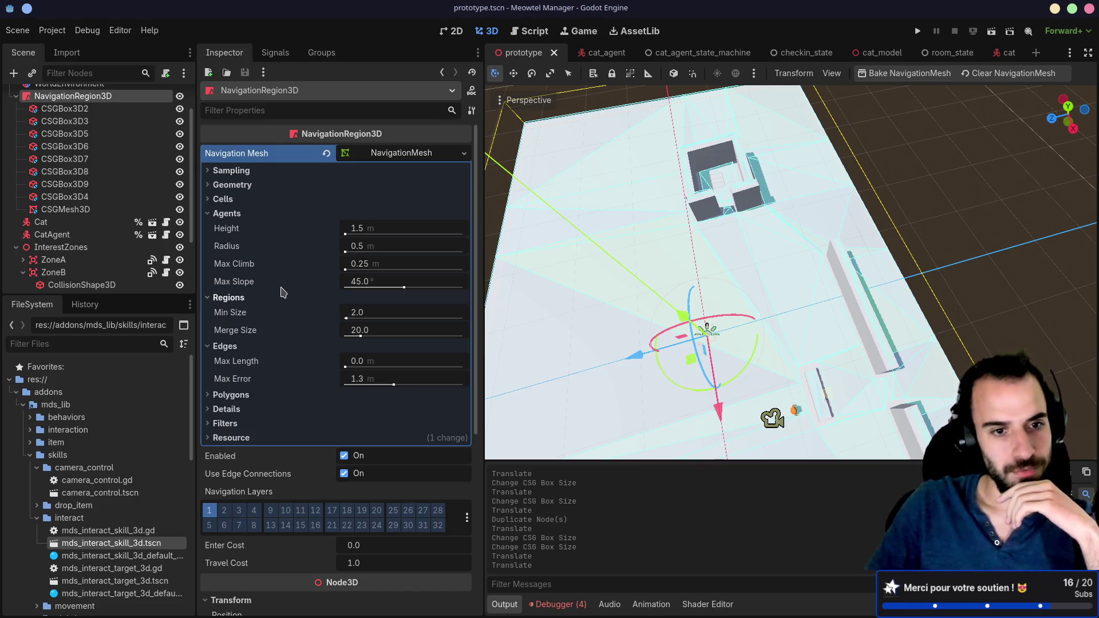
pyautogui.scroll(-3, 284, 282)
pyautogui.scroll(3, 255, 314)
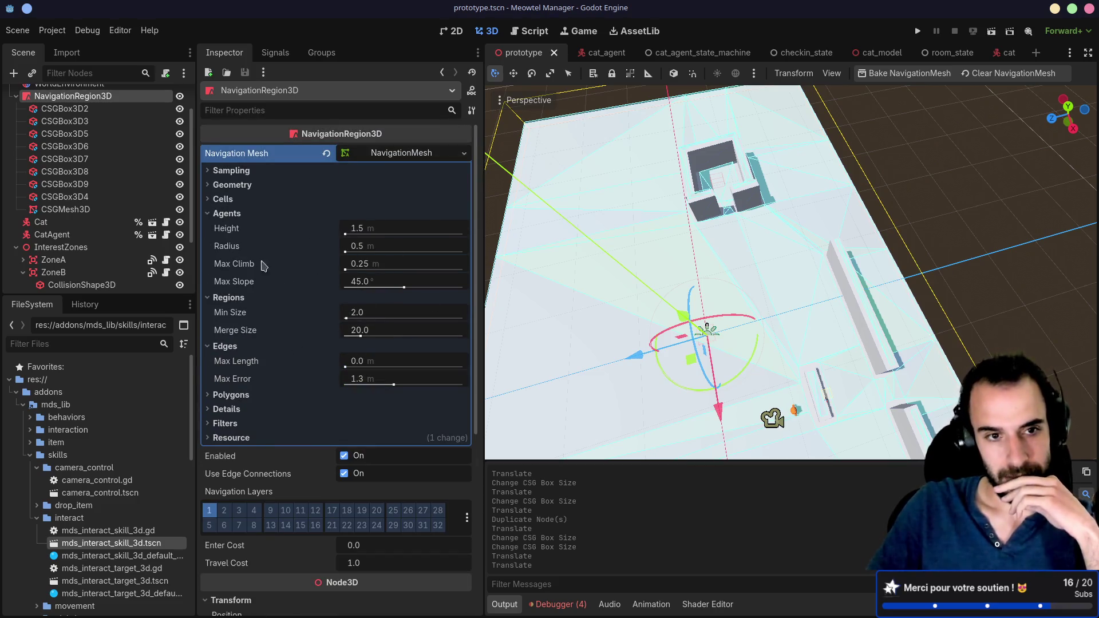
pyautogui.click(207, 214)
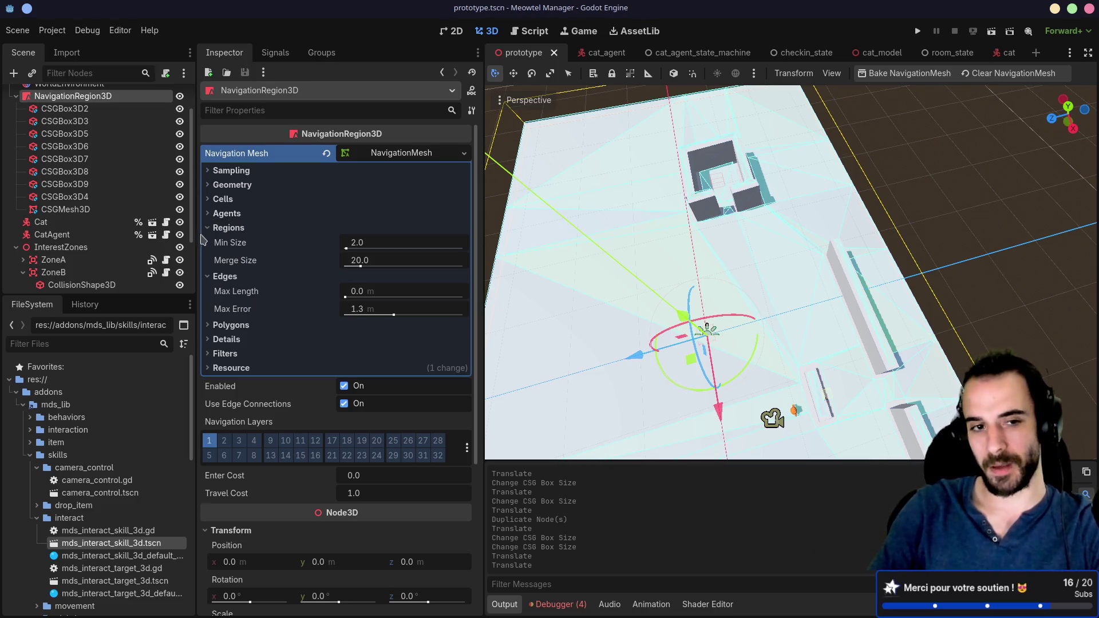
pyautogui.click(209, 228)
pyautogui.click(209, 243)
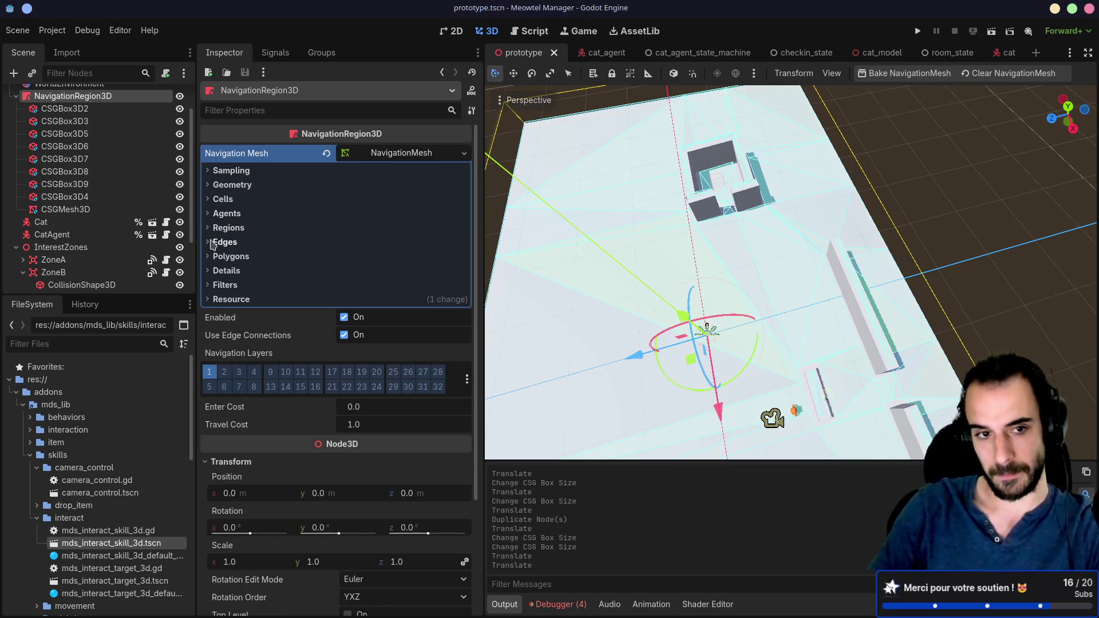
# Recheck the Cells section with cell size 0.25, then rebake the level's navigation mesh
pyautogui.click(209, 228)
pyautogui.click(209, 228)
pyautogui.click(209, 214)
pyautogui.click(209, 214)
pyautogui.click(209, 200)
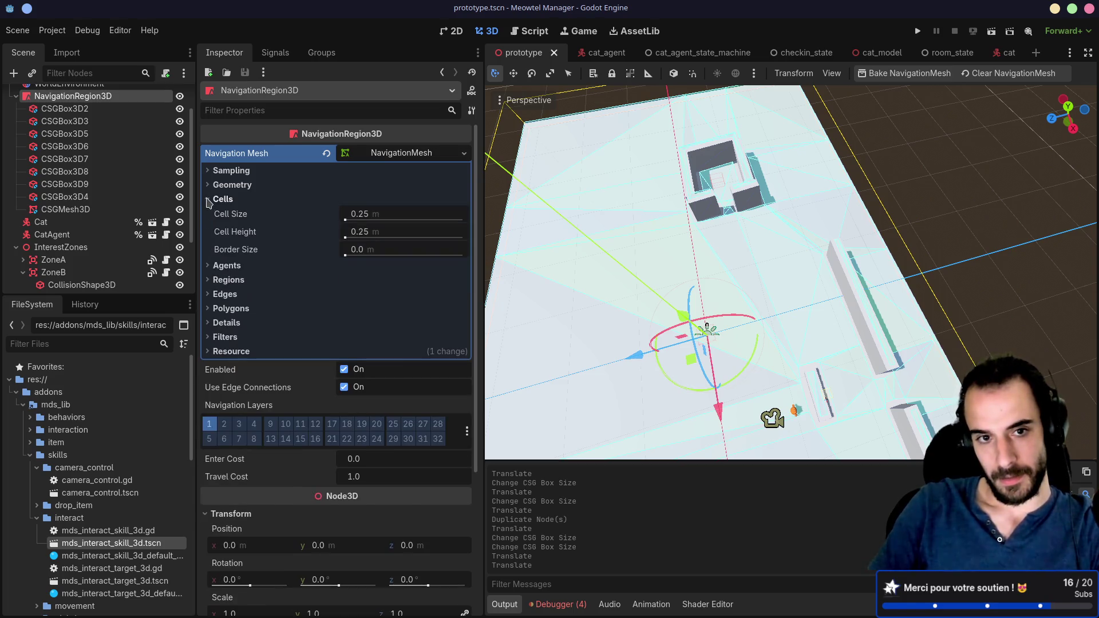
pyautogui.click(209, 199)
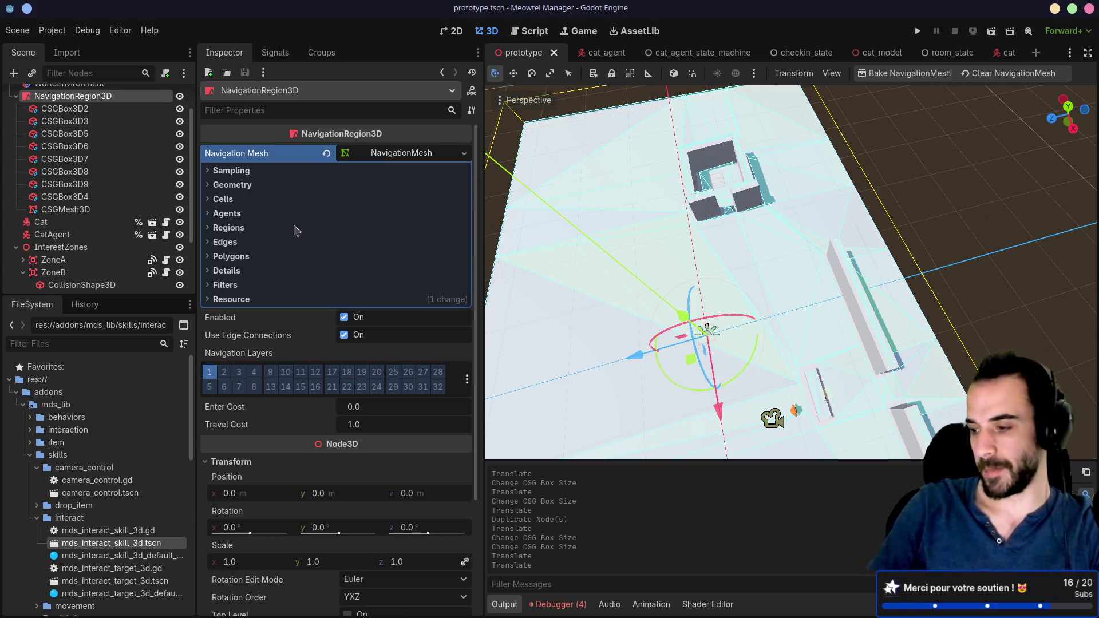
pyautogui.moveTo(612, 295)
pyautogui.mouseDown()
pyautogui.moveTo(719, 216)
pyautogui.moveTo(607, 217)
pyautogui.moveTo(708, 232)
pyautogui.mouseUp()
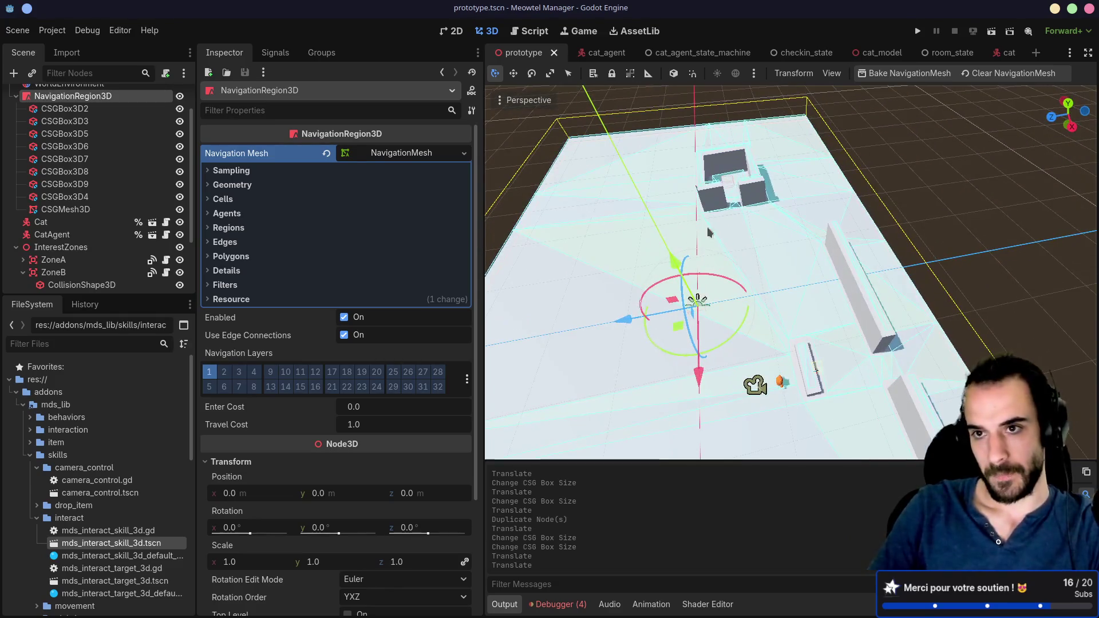
pyautogui.click(892, 76)
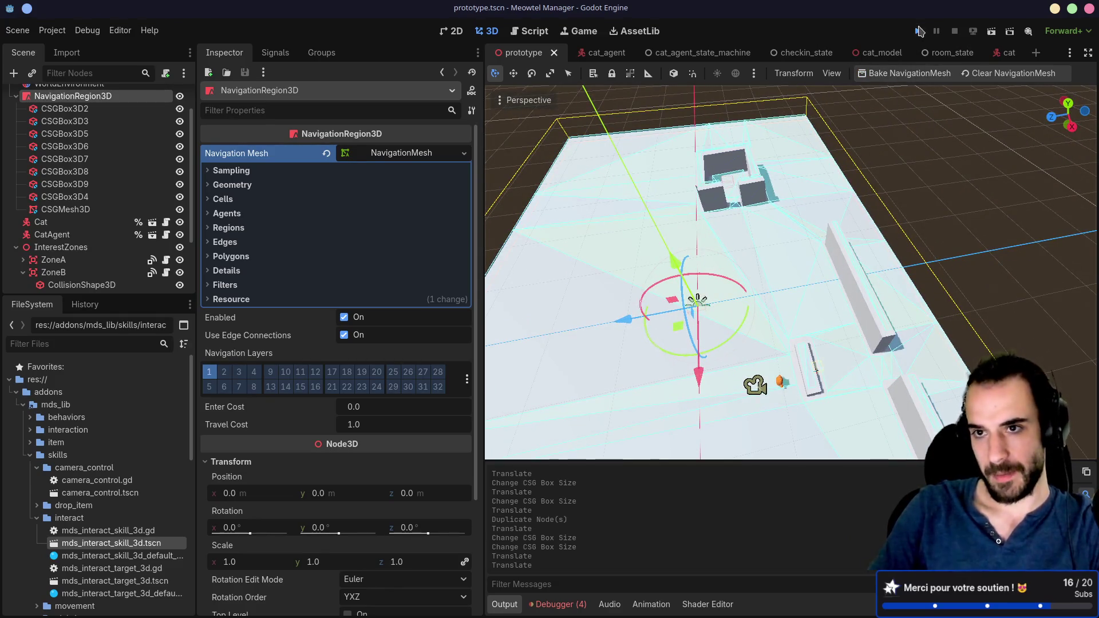
# Run the prototype level, zoom the game camera in to watch the NPC's path, then stop it
pyautogui.click(919, 31)
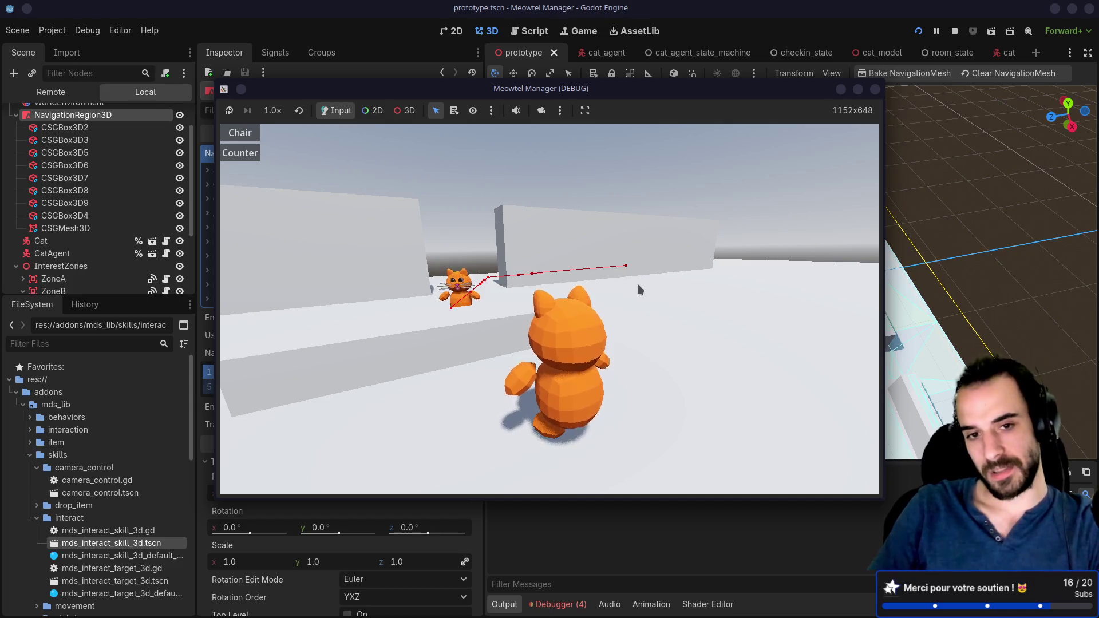
pyautogui.scroll(2, 640, 273)
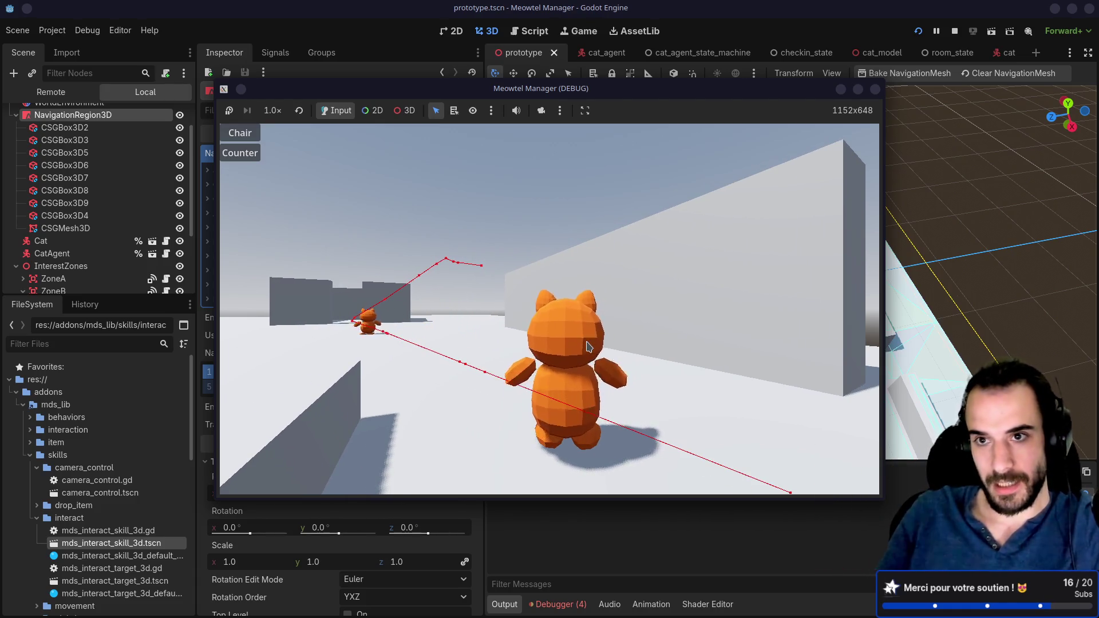
pyautogui.click(875, 90)
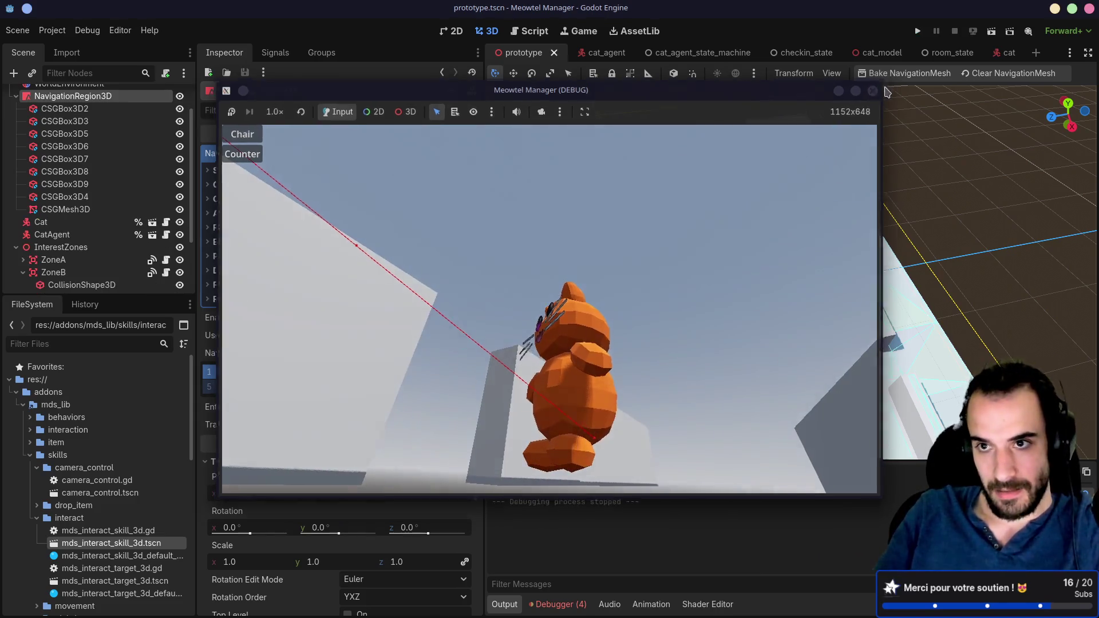
# Relaunch the game for another test, closing it, orbiting the view lower, and running it again
pyautogui.click(918, 31)
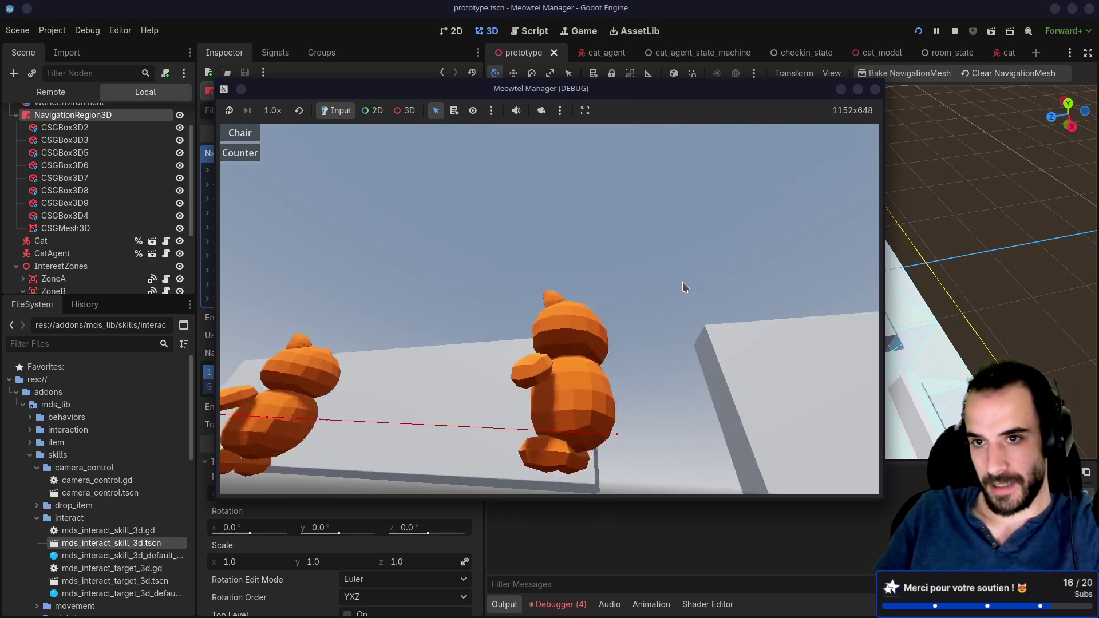
pyautogui.press('F8')
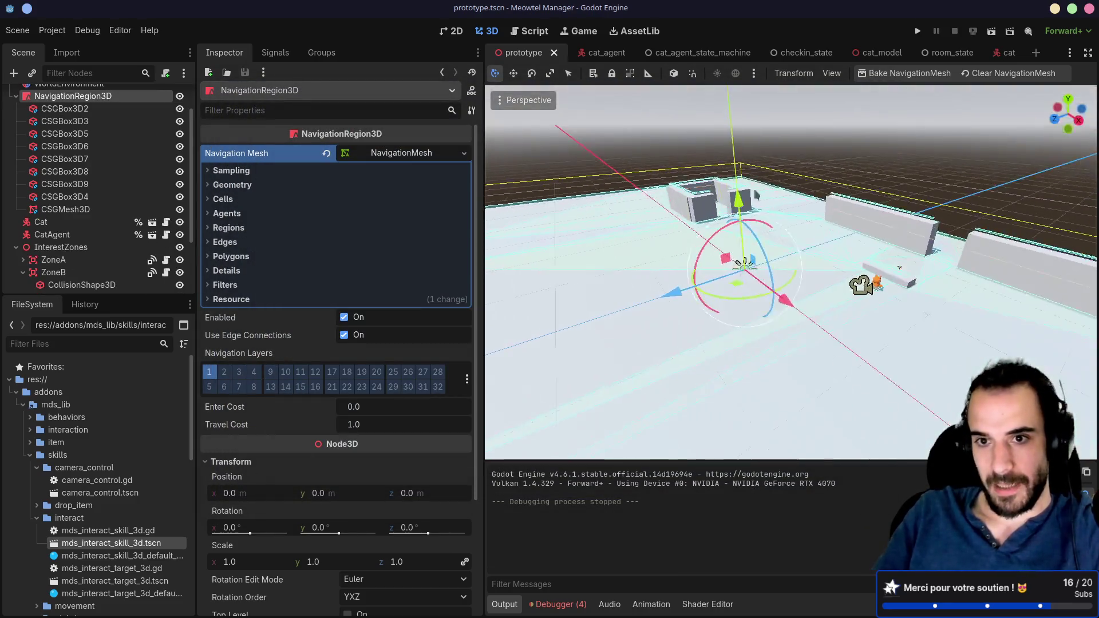
pyautogui.moveTo(900, 267); pyautogui.dragTo(788, 154)
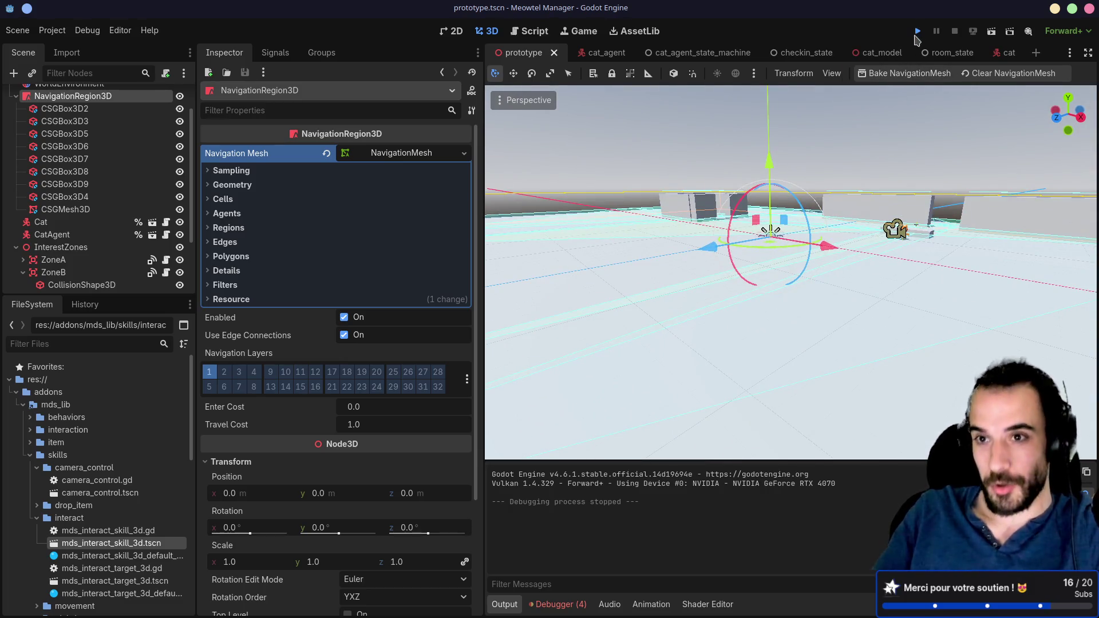
pyautogui.click(917, 33)
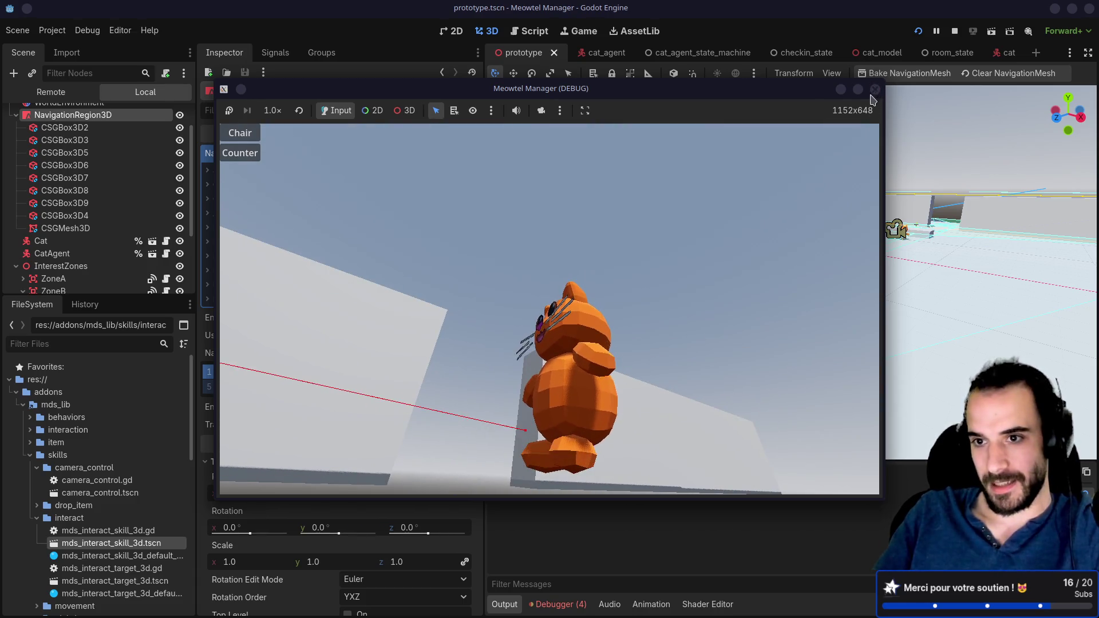
pyautogui.click(875, 90)
# Clear the NavigationRegion3D's navigation mesh and bake a fresh one, viewing the level from above
pyautogui.click(980, 79)
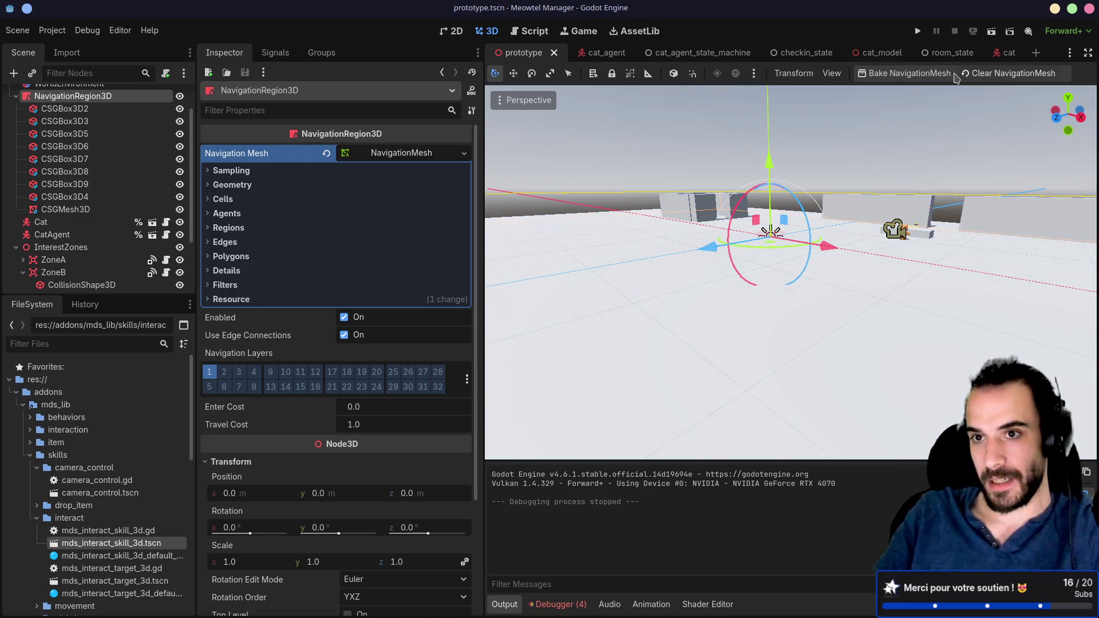
pyautogui.click(900, 79)
pyautogui.moveTo(861, 134); pyautogui.dragTo(759, 222)
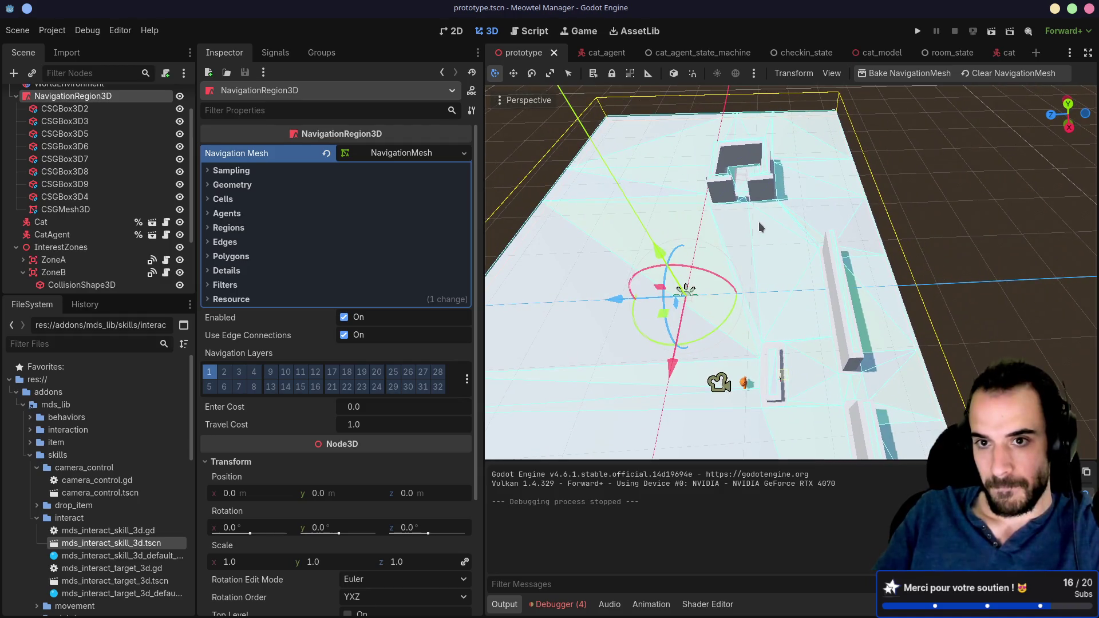
# Set ZoneB's CollisionShape3D position to 0, 0, 0 in the Inspector
pyautogui.click(65, 286)
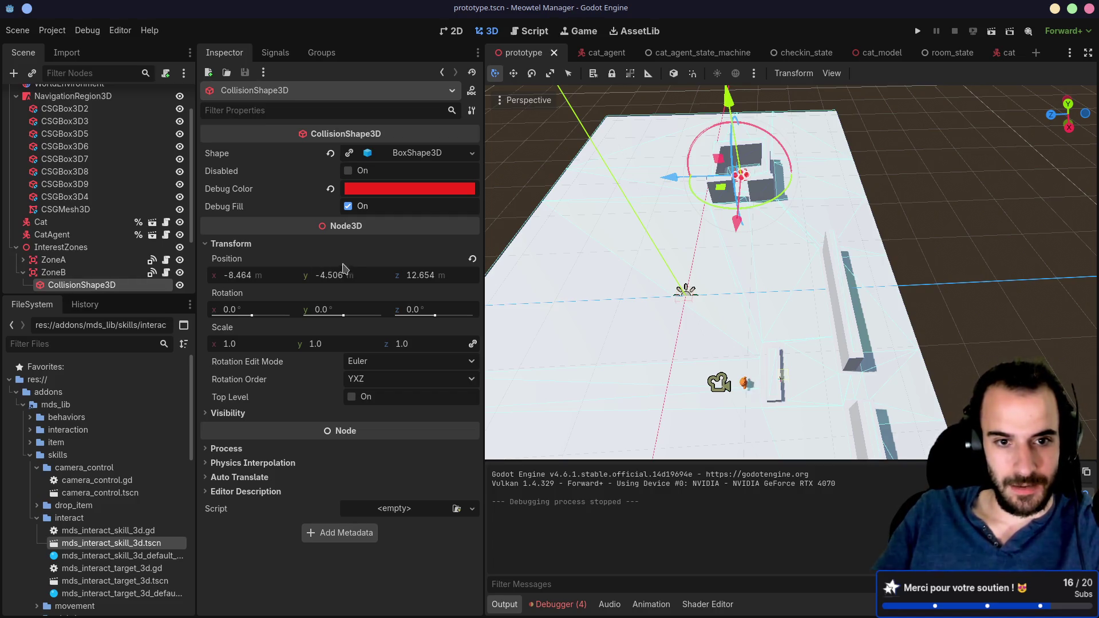
pyautogui.click(250, 278)
pyautogui.write('0')
pyautogui.click(337, 277)
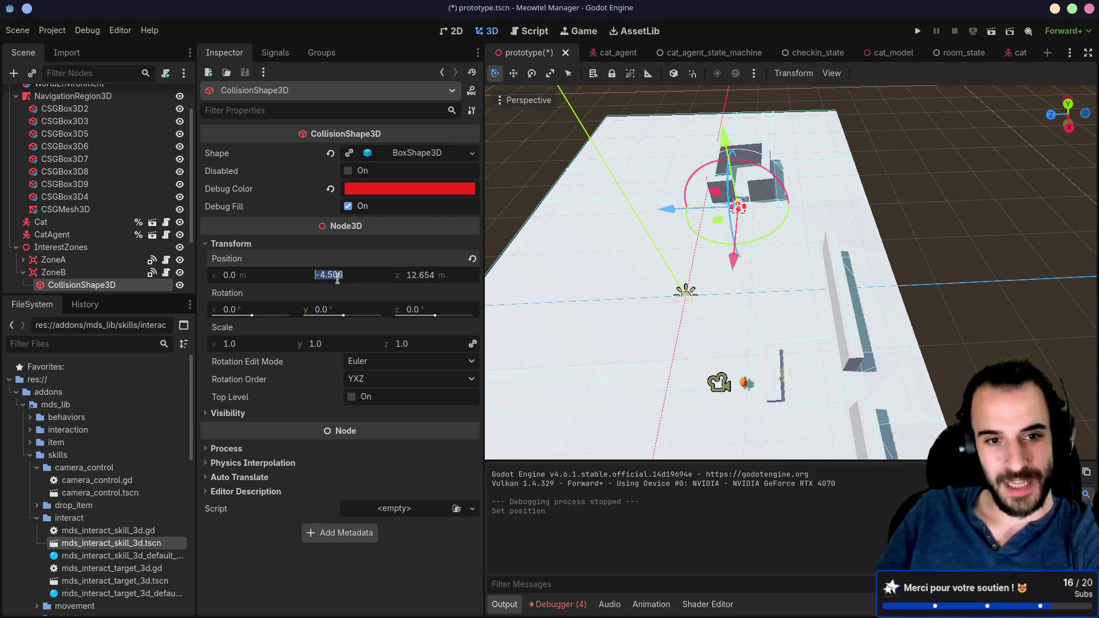
pyautogui.write('0')
pyautogui.click(411, 278)
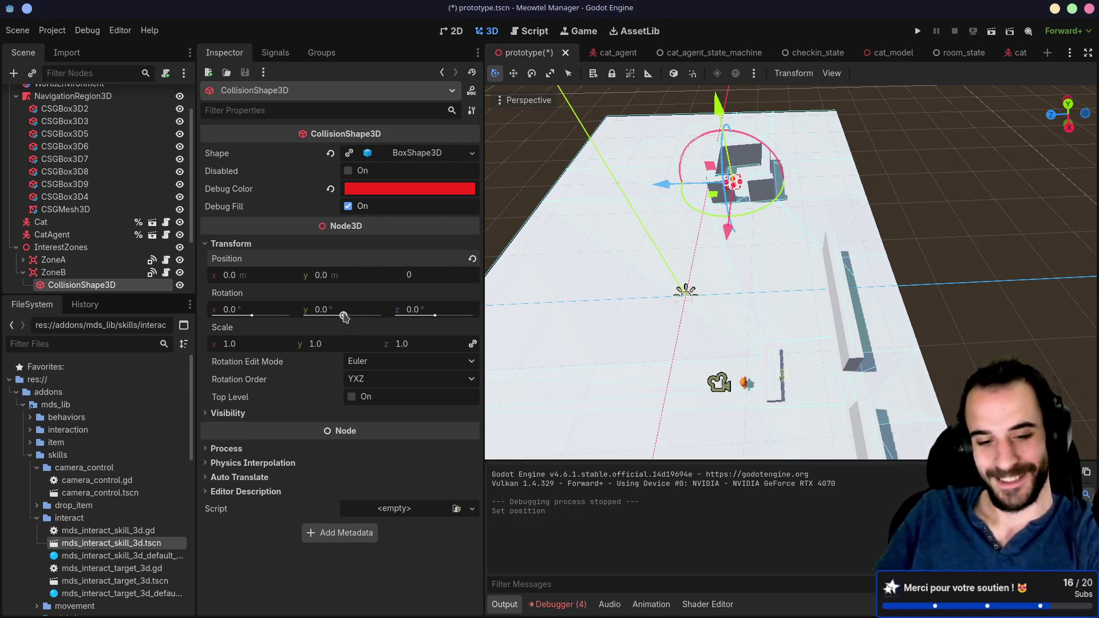
pyautogui.press('Return')
# Drag ZoneB into the small walled enclosure, lifting it slightly above the floor
pyautogui.click(57, 273)
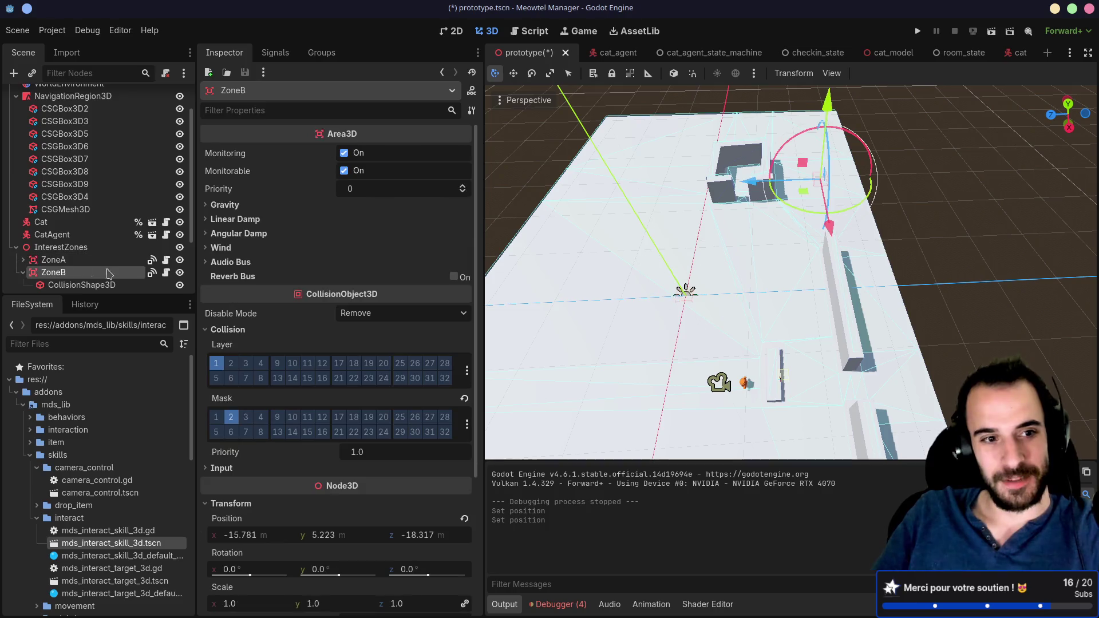
pyautogui.moveTo(753, 188); pyautogui.dragTo(669, 180)
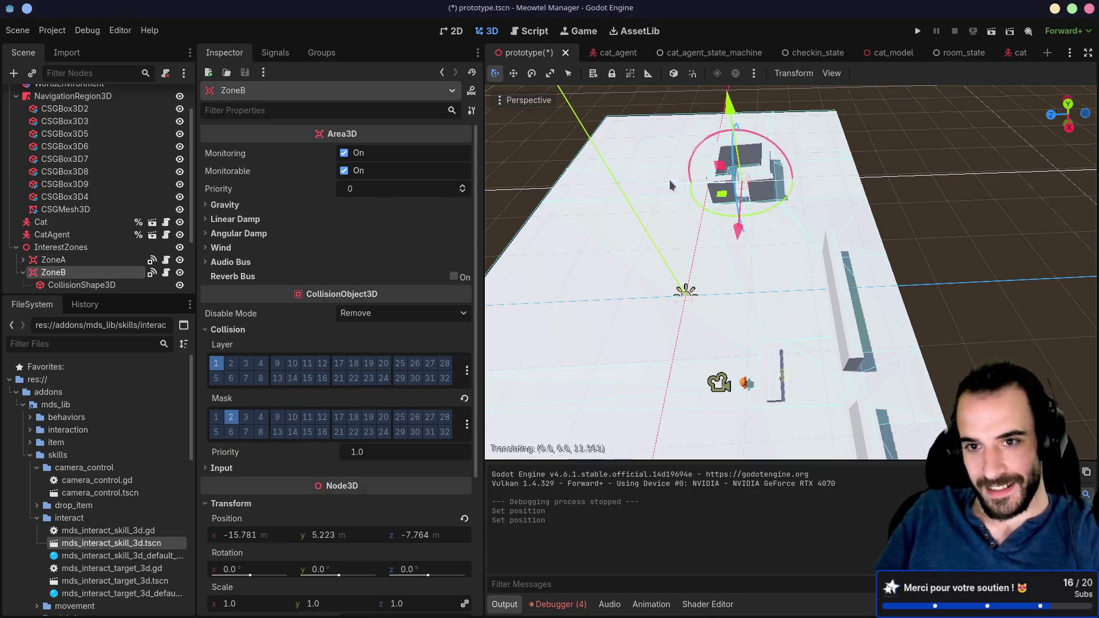
pyautogui.moveTo(802, 234); pyautogui.dragTo(743, 240)
pyautogui.moveTo(644, 189)
pyautogui.mouseDown()
pyautogui.moveTo(634, 232)
pyautogui.moveTo(642, 180)
pyautogui.moveTo(674, 131)
pyautogui.mouseUp()
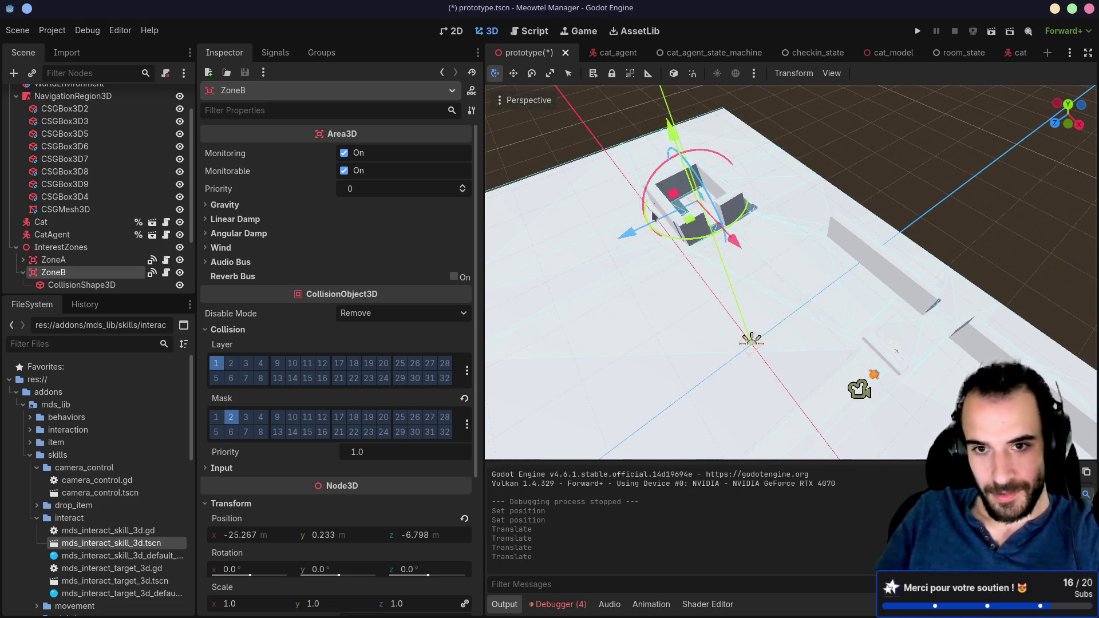
pyautogui.moveTo(628, 234); pyautogui.dragTo(617, 232)
pyautogui.moveTo(655, 139); pyautogui.dragTo(658, 136)
# Collapse ZoneB, save the scene, swing the game camera left, then switch to the TODO notes
pyautogui.click(23, 273)
pyautogui.hotkey('ctrl', 's')
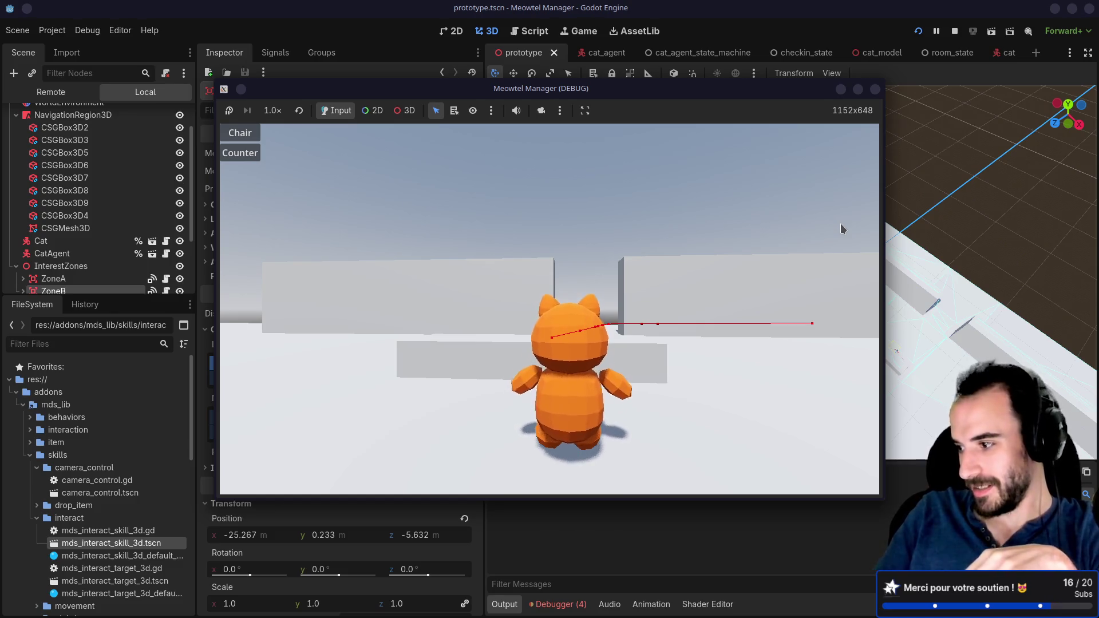
pyautogui.moveTo(840, 223); pyautogui.dragTo(810, 229)
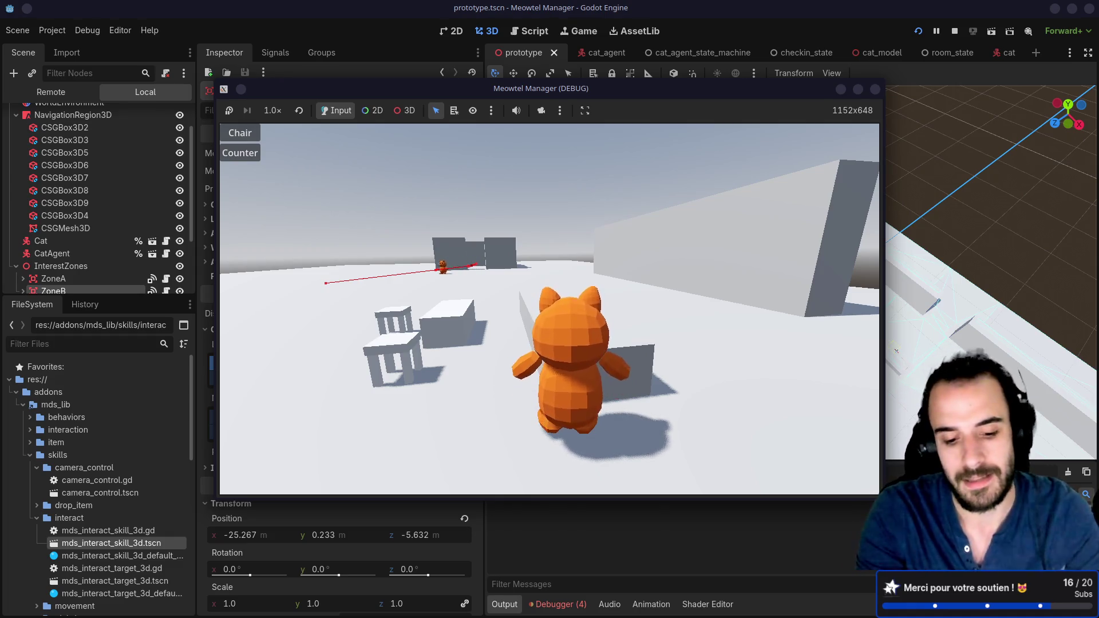
pyautogui.hotkey('ctrl', 'F2')
pyautogui.click(94, 202)
pyautogui.press('k')
pyautogui.press('k')
pyautogui.press('k')
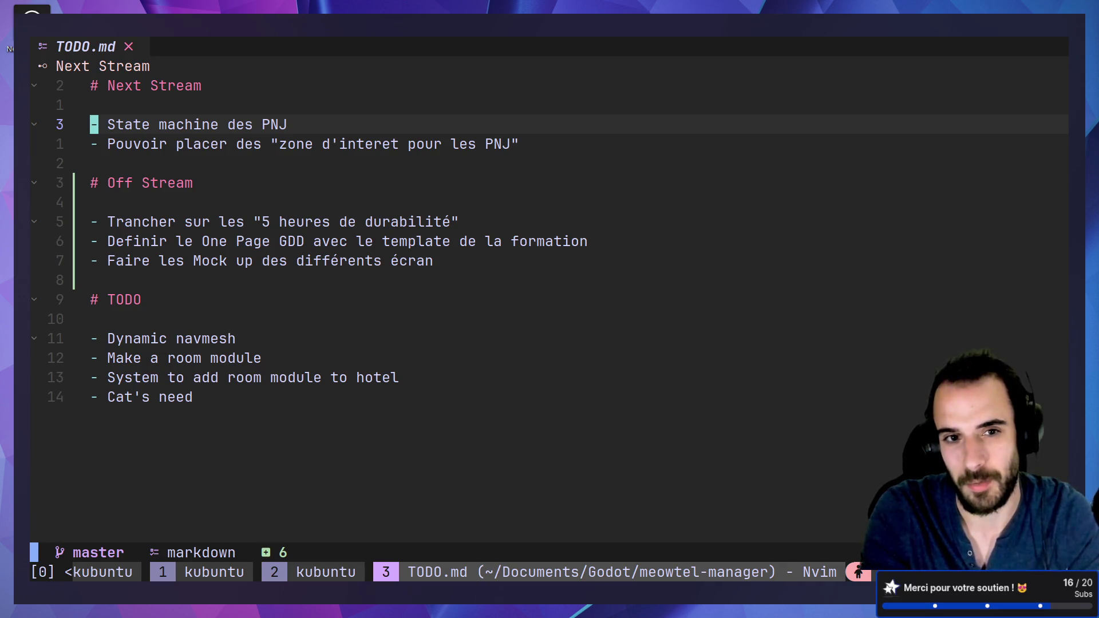
pyautogui.press('ctrl+super+Right')
pyautogui.press('ctrl+super+Right')
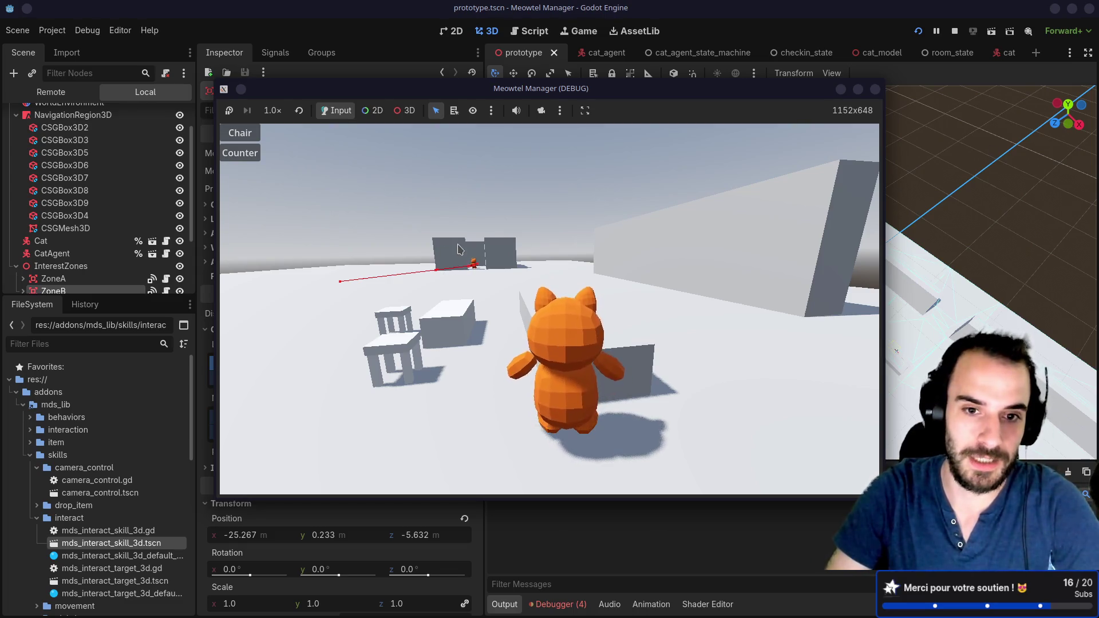
# Walk the player cat forward and left past the chair, tilting the game camera down toward the cats
pyautogui.press('w')
pyautogui.press('a')
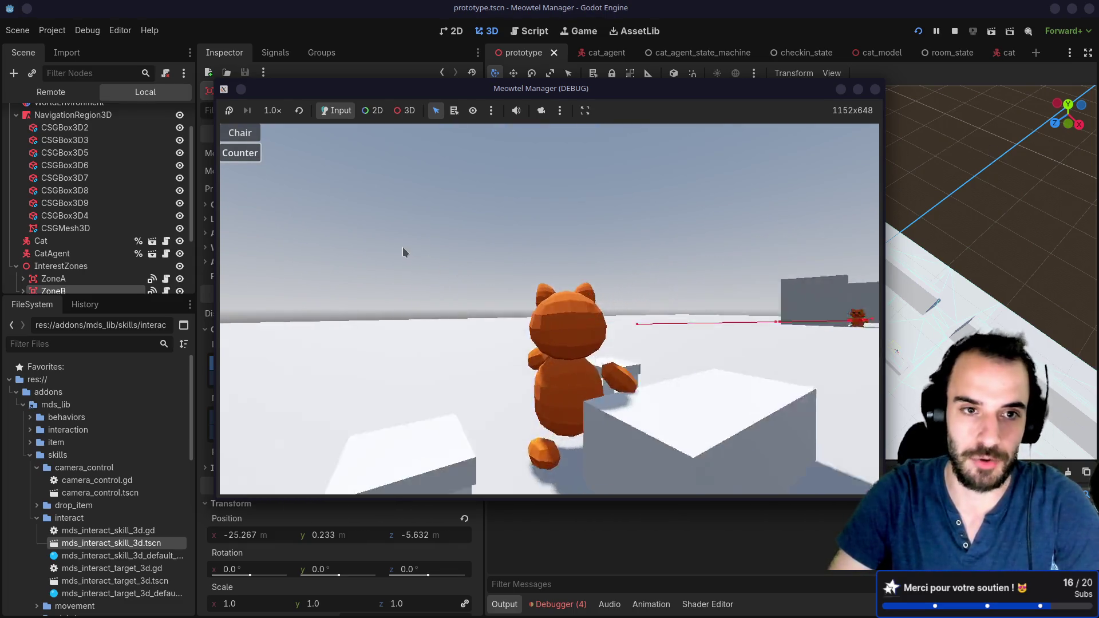
pyautogui.press('w')
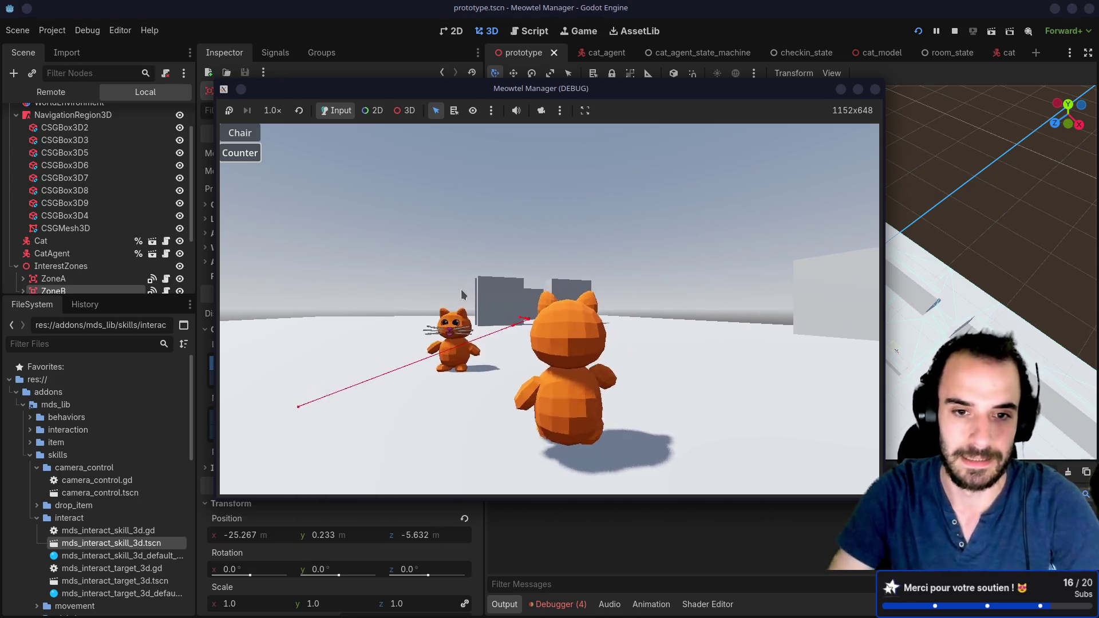
pyautogui.moveTo(463, 294)
pyautogui.mouseDown()
pyautogui.moveTo(450, 334)
pyautogui.moveTo(459, 314)
pyautogui.mouseUp()
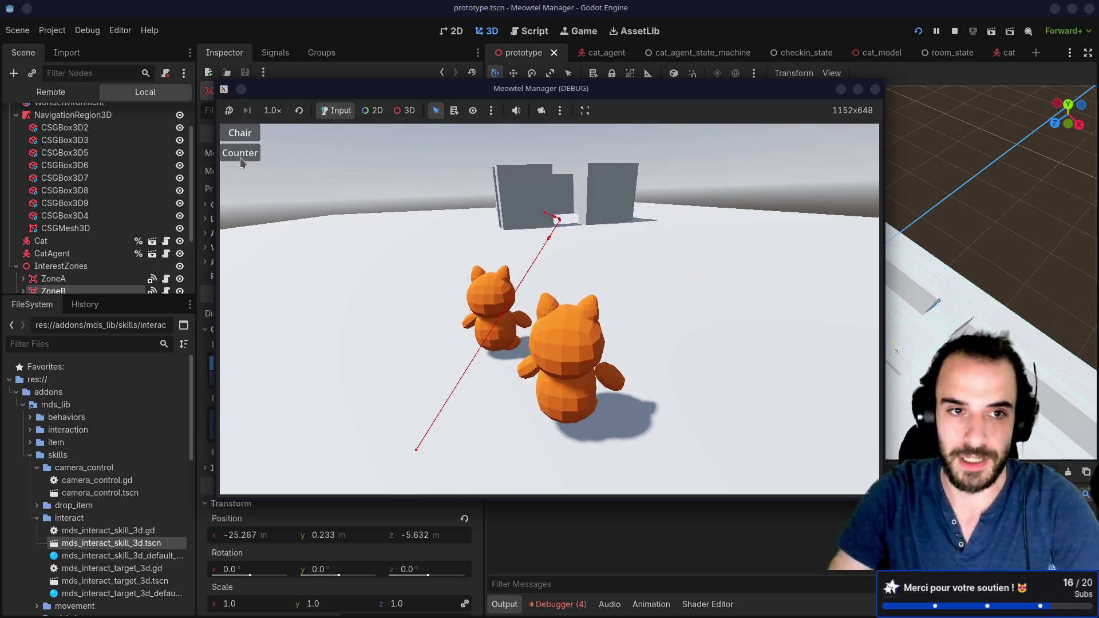
pyautogui.press('w')
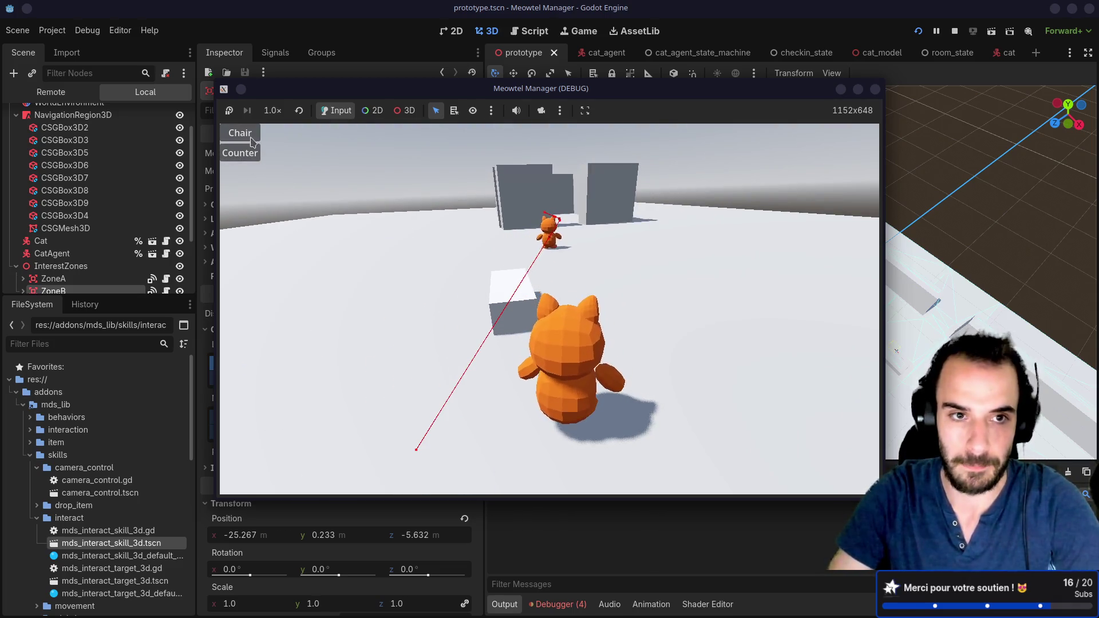